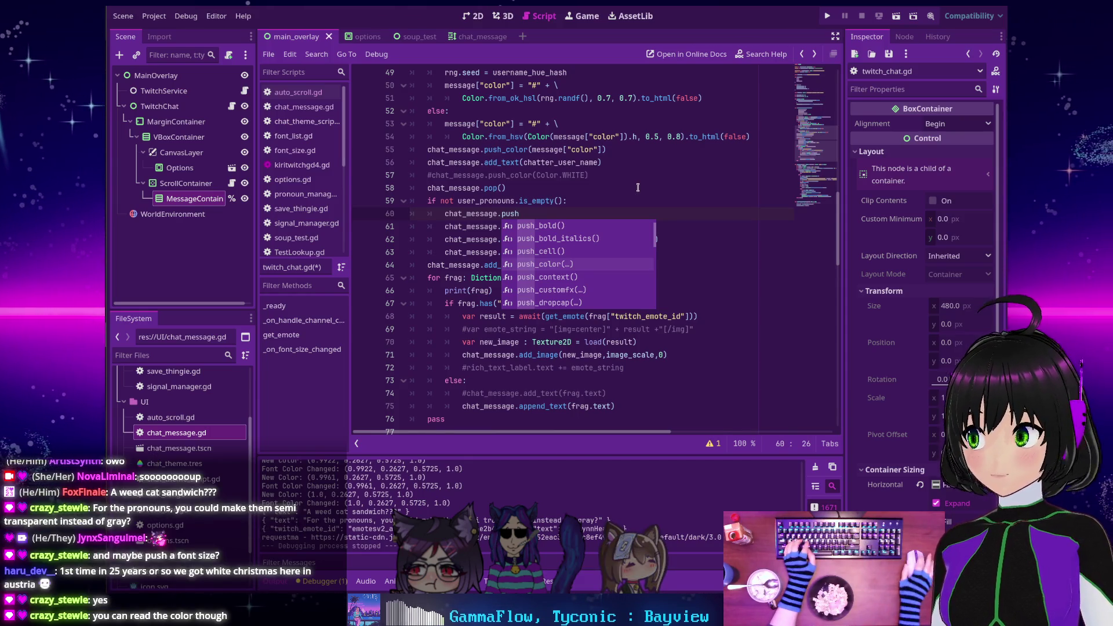
Delete the unfinished chat_message.push line and its leftover empty line
{"action": "left_click", "coordinate": [521, 201]}
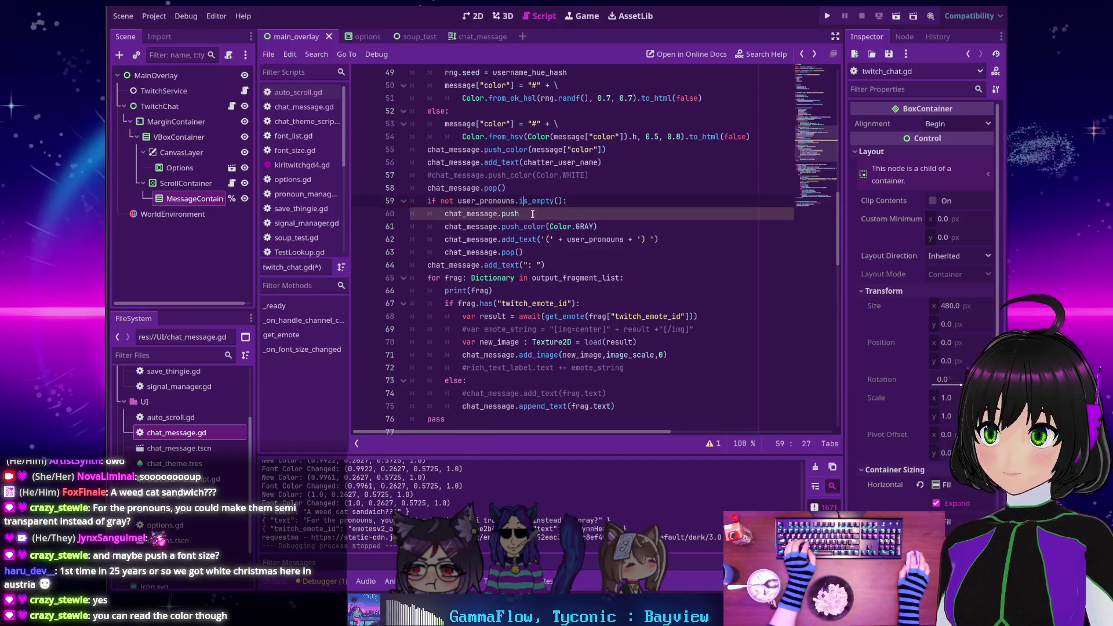
{"action": "left_click", "coordinate": [642, 214]}
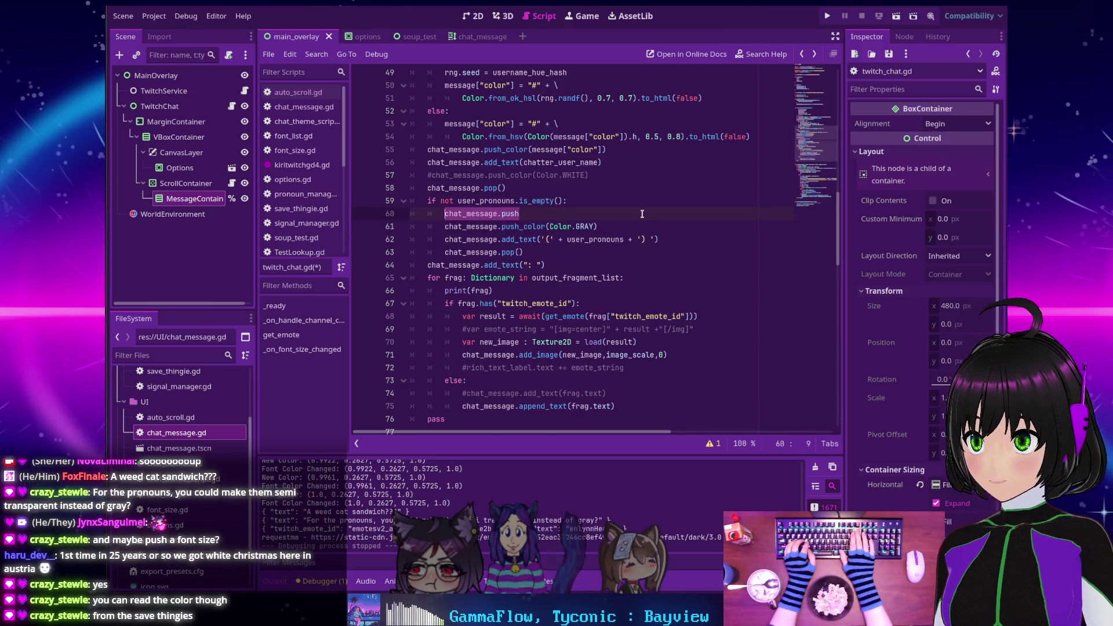
{"action": "key", "text": "shift+Home"}
{"action": "key", "text": "BackSpace"}
{"action": "key", "text": "BackSpace"}
{"action": "key", "text": "BackSpace"}
{"action": "key", "text": "BackSpace"}
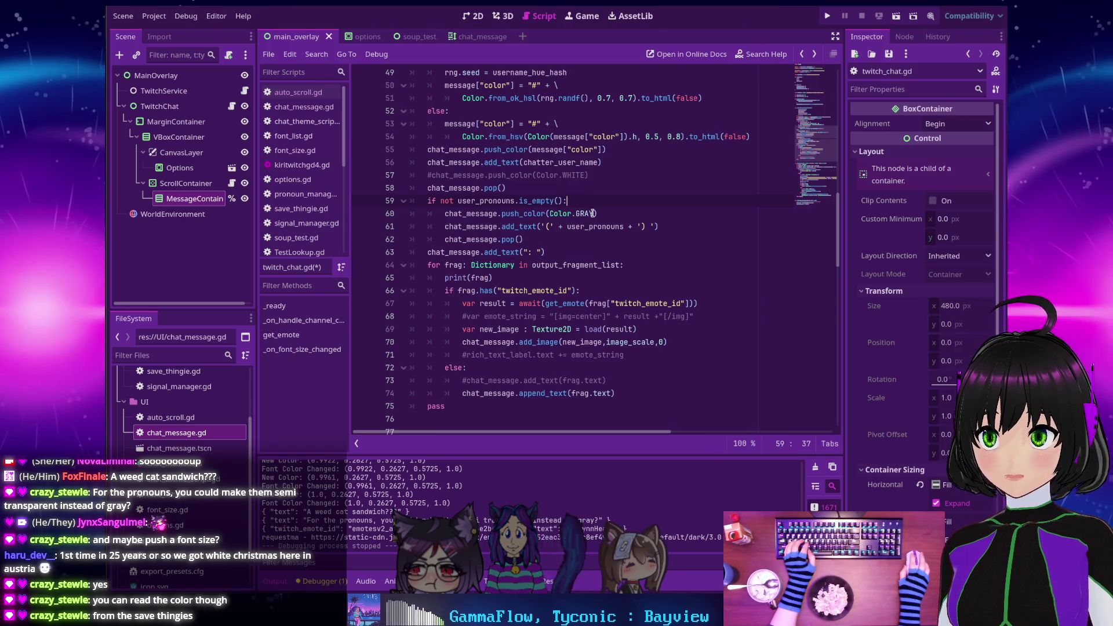
Replace Color.GRAY in the line 60 push_color call with SaveThingie.font_color followed by a dot
{"action": "left_click_drag", "start_coordinate": [596, 214], "coordinate": [549, 212]}
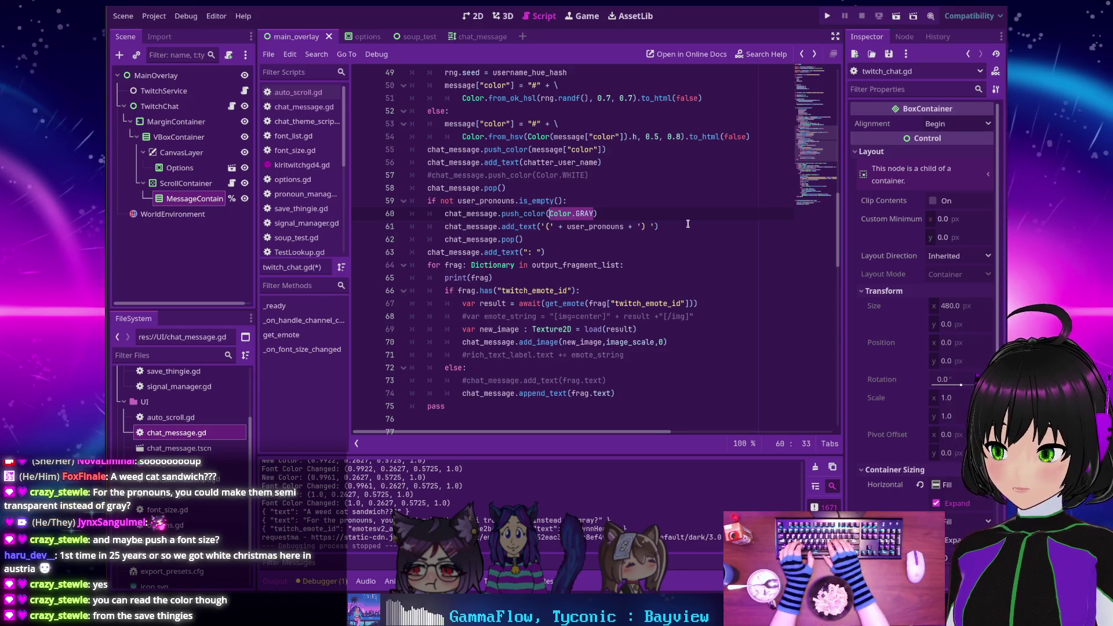
{"action": "type", "text": "SaveThingie."}
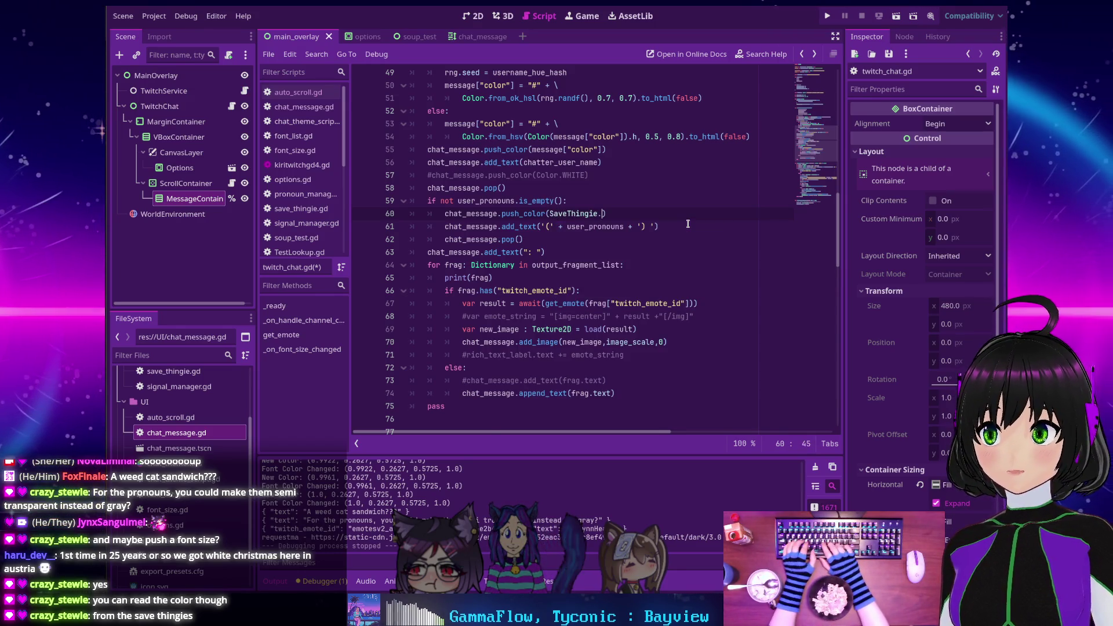
{"action": "key", "text": "Down"}
{"action": "key", "text": "Return"}
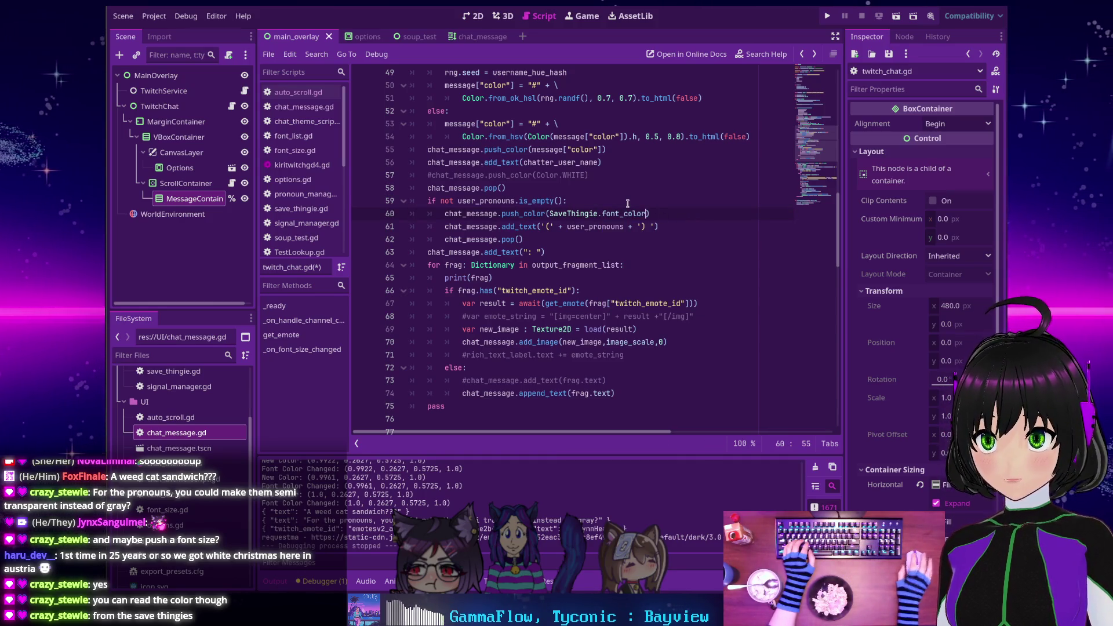
{"action": "type", "text": ".li"}
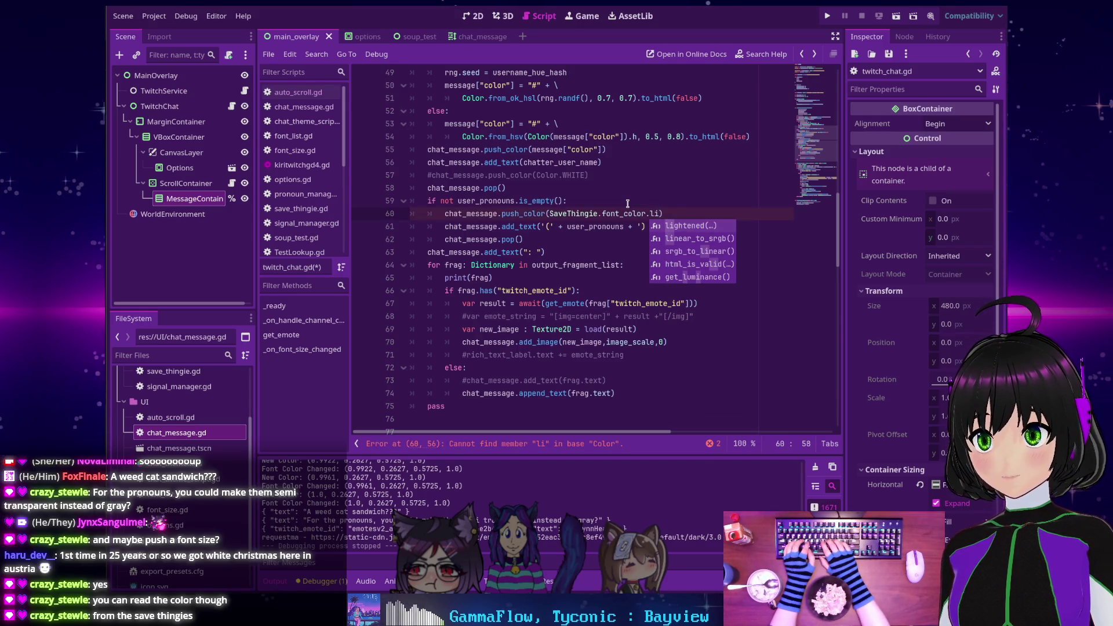
{"action": "key", "text": "BackSpace"}
{"action": "key", "text": "BackSpace"}
{"action": "key", "text": "BackSpace"}
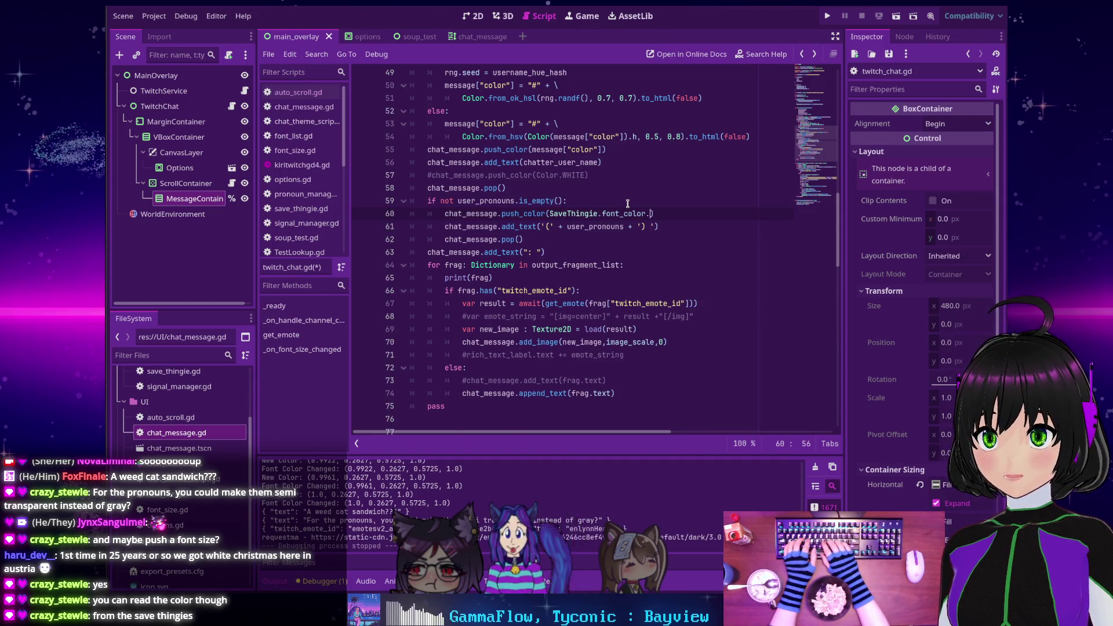
{"action": "type", "text": "."}
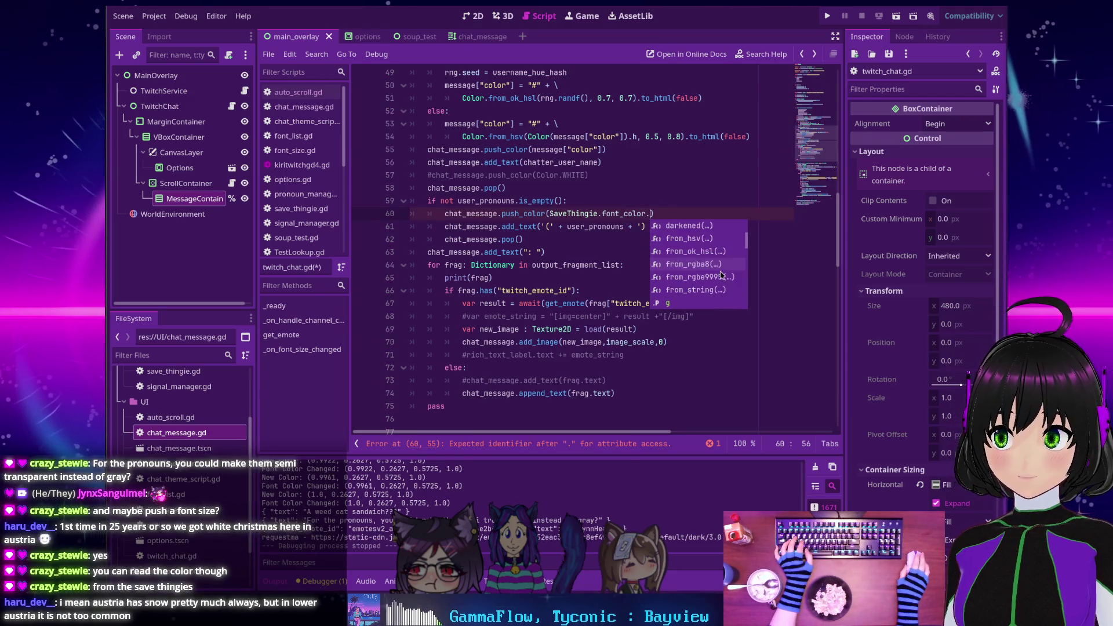
{"action": "scroll", "coordinate": [722, 273], "scroll_direction": "down", "scroll_amount": 3}
{"action": "scroll", "coordinate": [722, 274], "scroll_direction": "down", "scroll_amount": 4}
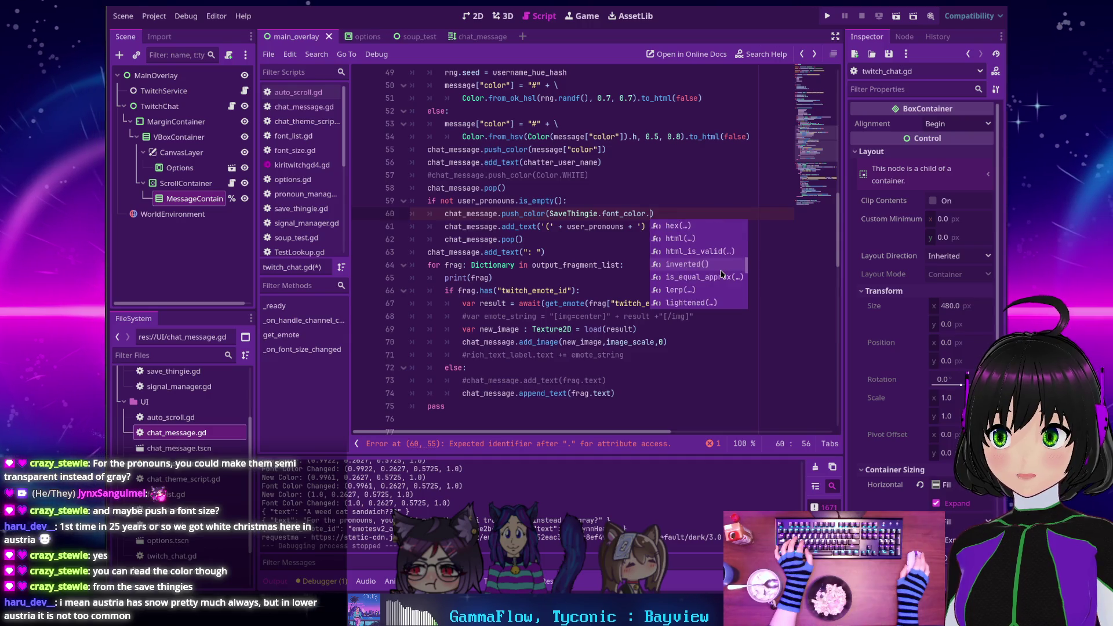
{"action": "scroll", "coordinate": [722, 274], "scroll_direction": "down", "scroll_amount": 4}
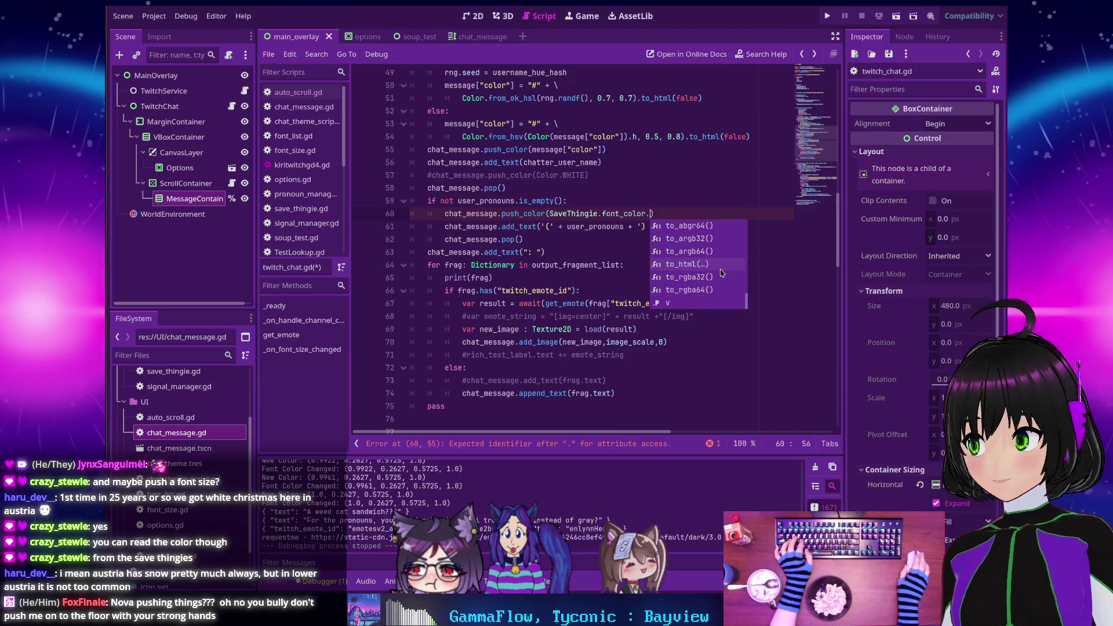
{"action": "scroll", "coordinate": [722, 272], "scroll_direction": "up", "scroll_amount": 3}
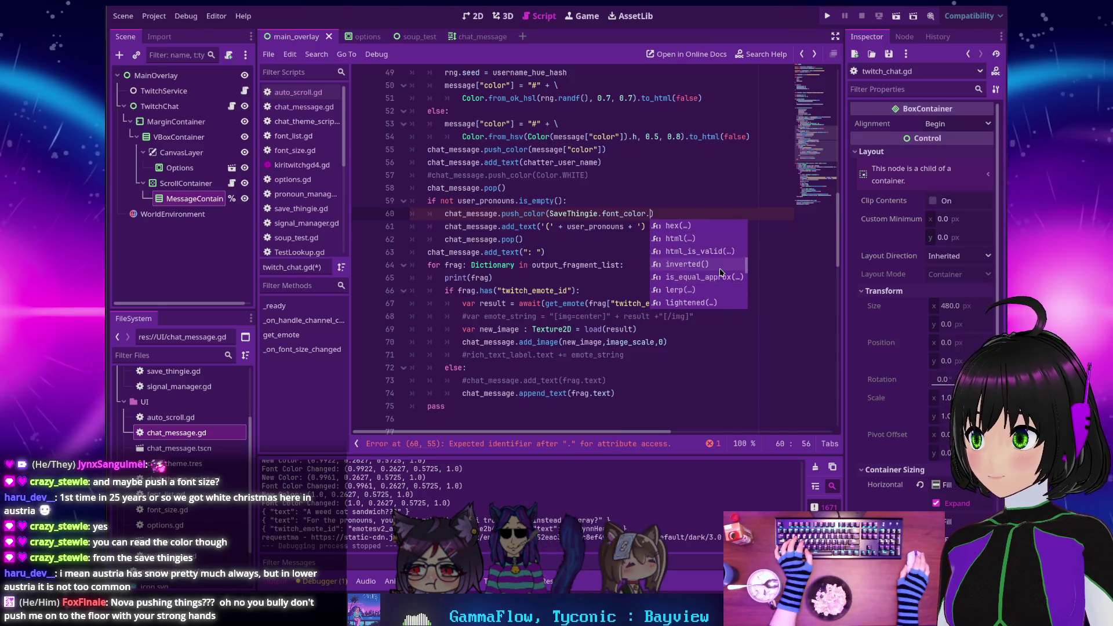
Remove the stray dot after font_color so line 60 reads chat_message.push_color(SaveThingie.font_color)
{"action": "left_click", "coordinate": [622, 203]}
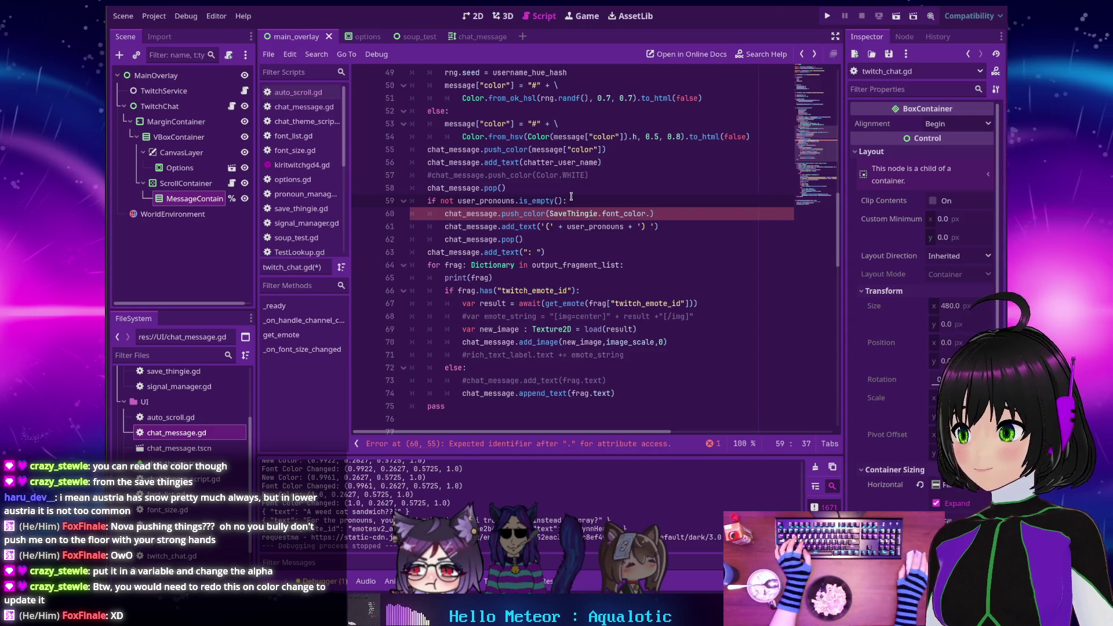
{"action": "left_click", "coordinate": [651, 213]}
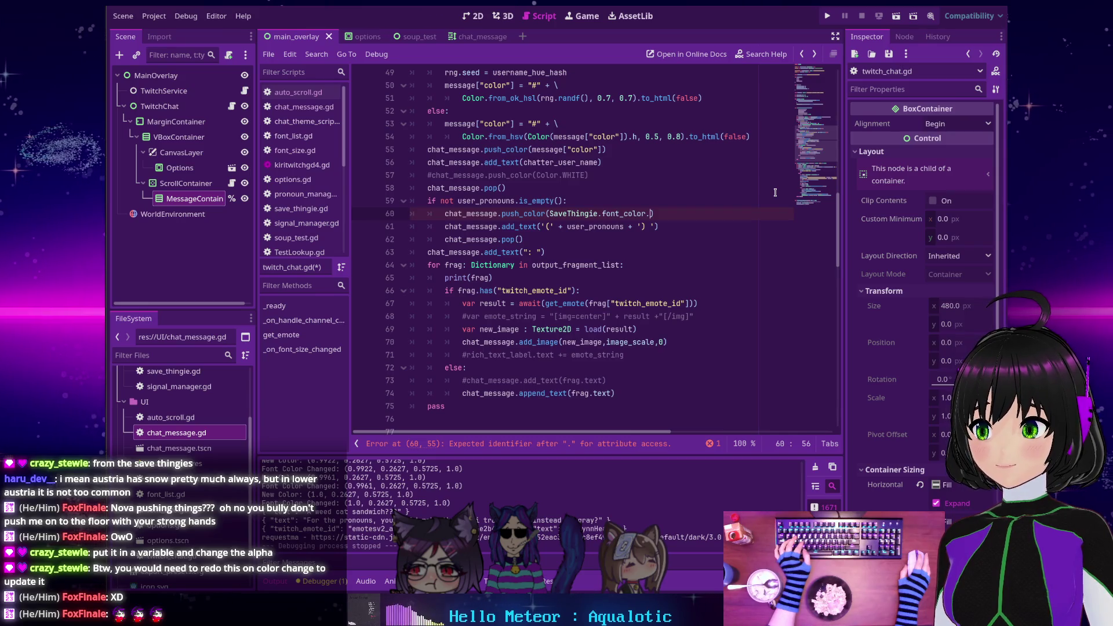
{"action": "double_click", "coordinate": [627, 214]}
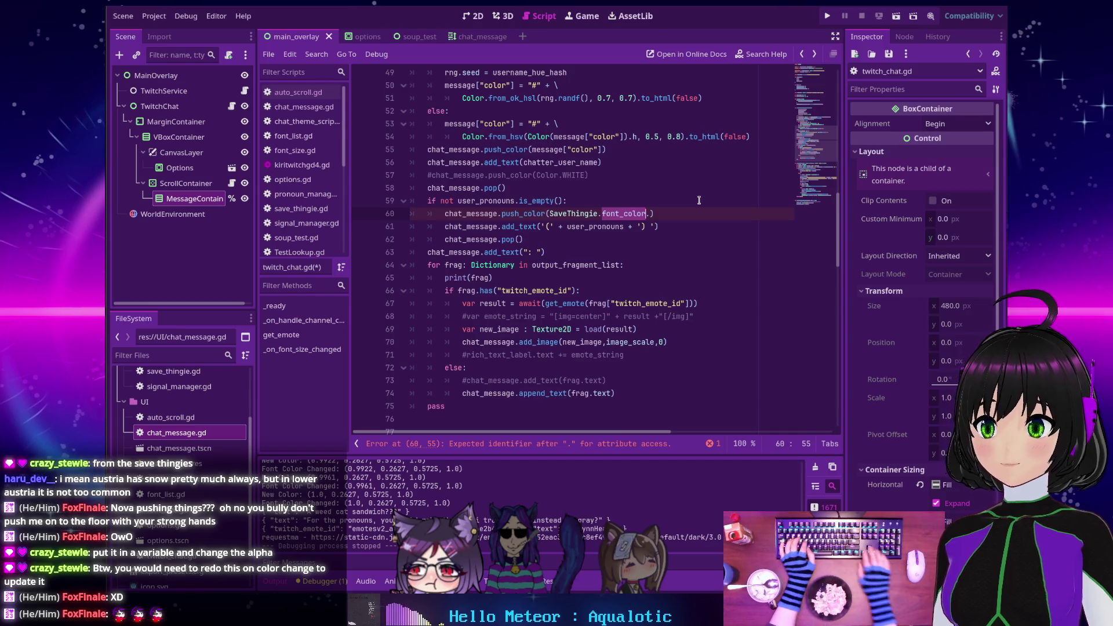
{"action": "key", "text": "Right"}
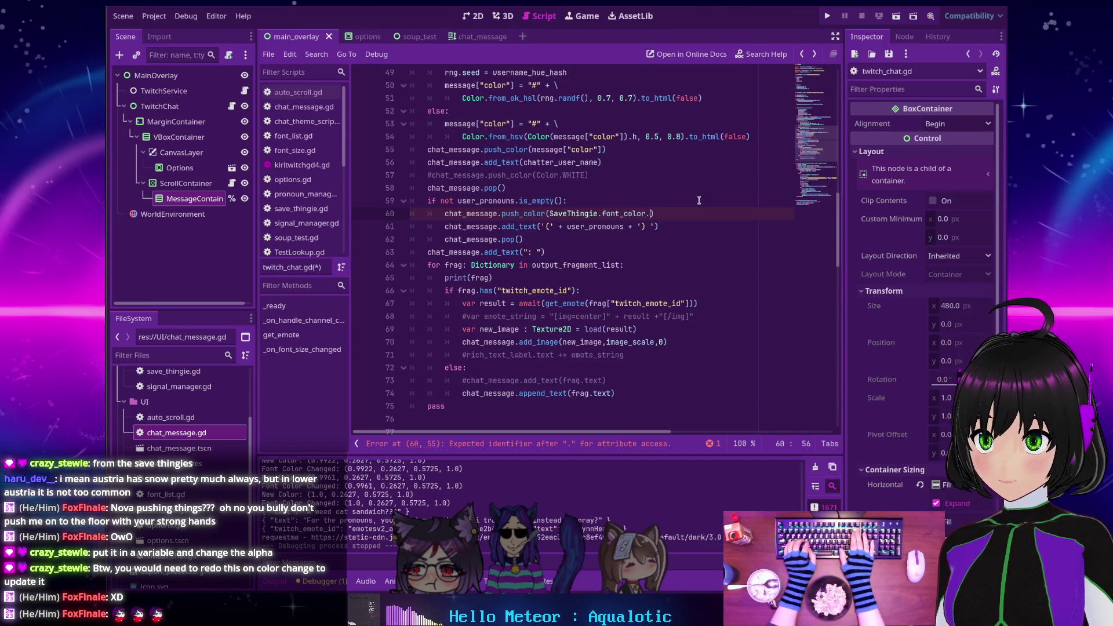
{"action": "key", "text": "BackSpace"}
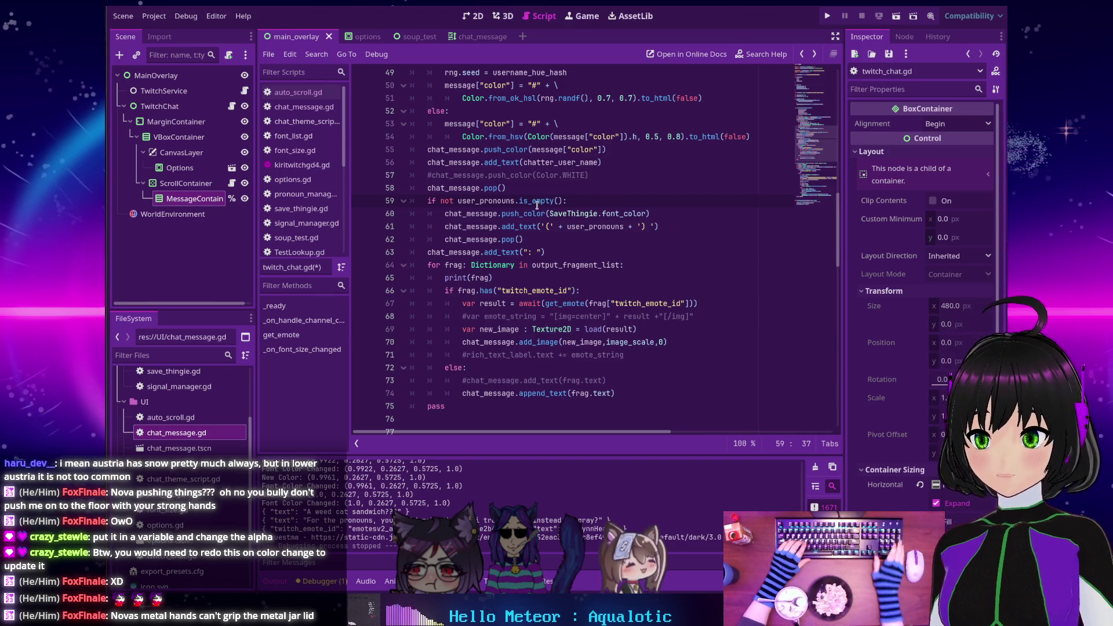
{"action": "mouse_move", "coordinate": [537, 204]}
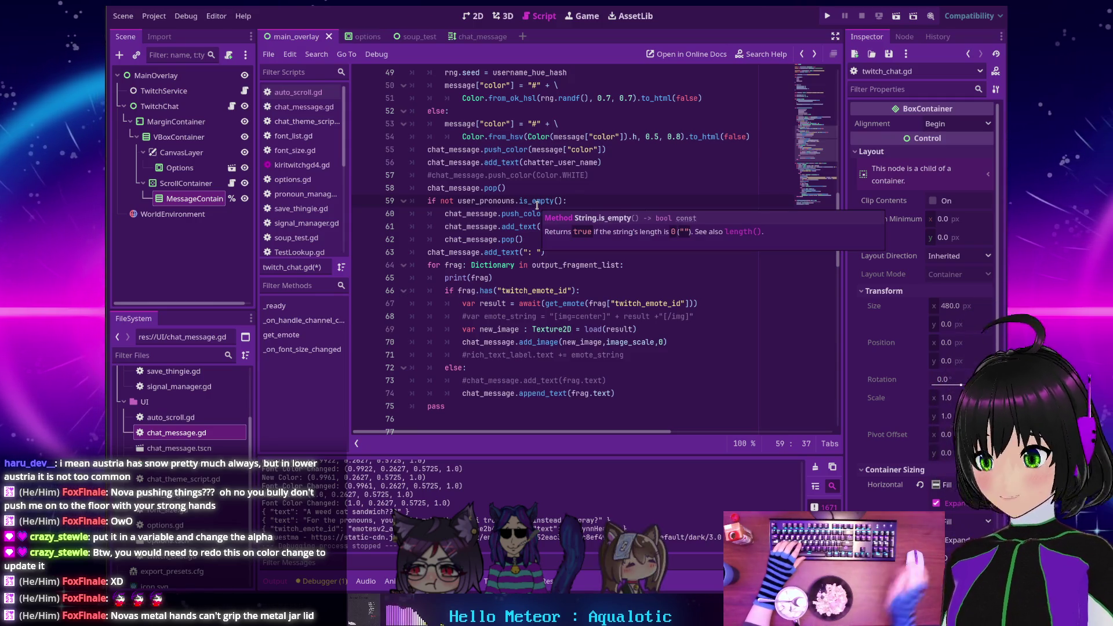
{"action": "left_click", "coordinate": [650, 189]}
{"action": "left_click", "coordinate": [596, 216]}
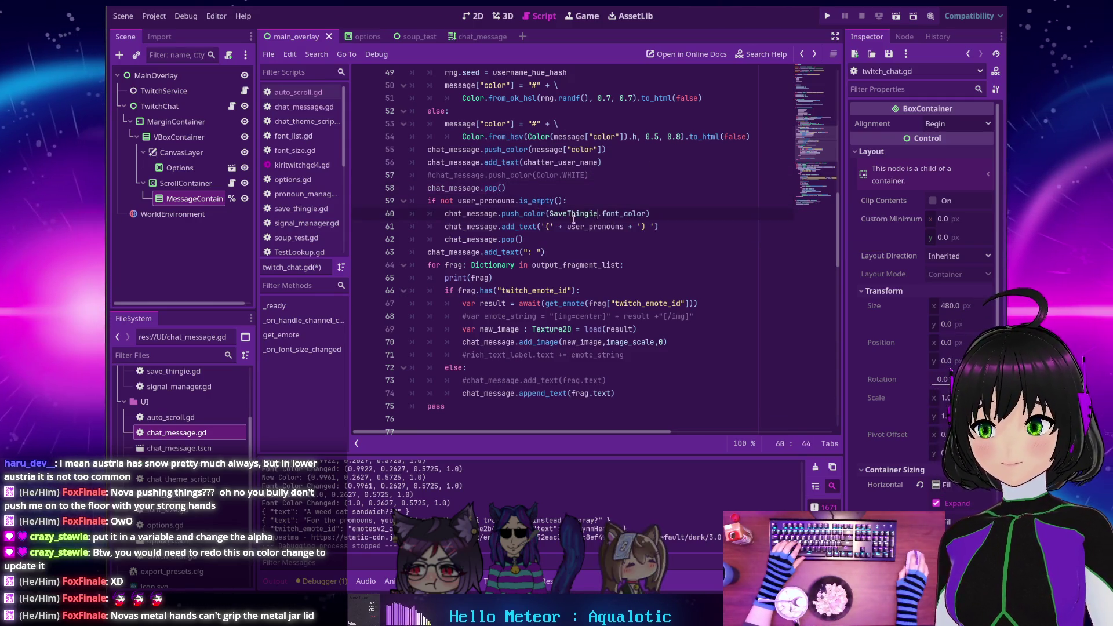
{"action": "mouse_move", "coordinate": [555, 213]}
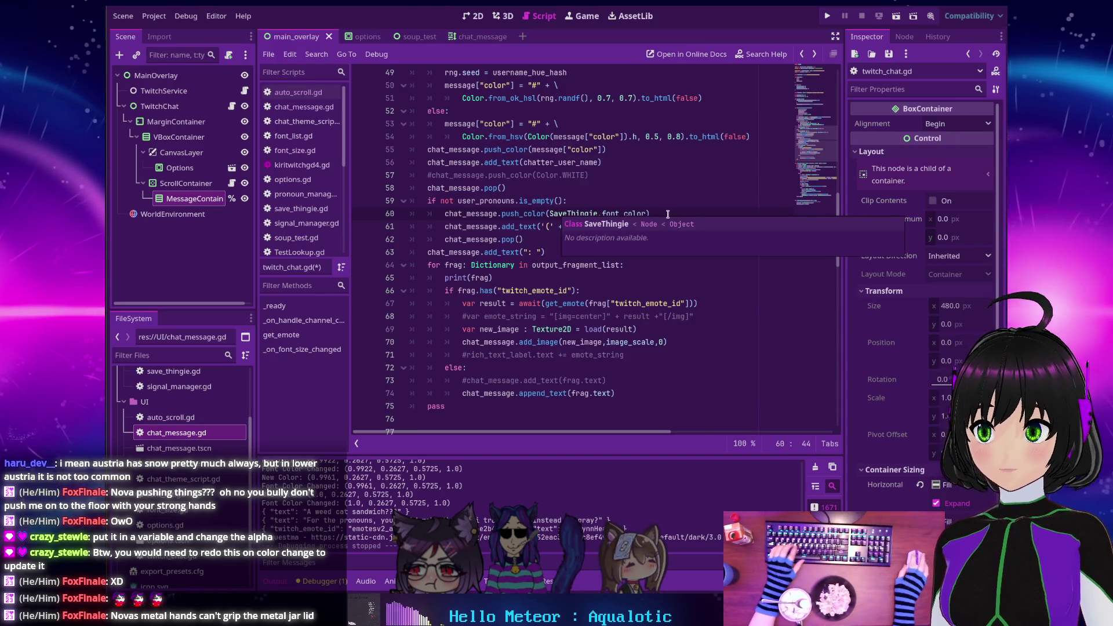
{"action": "key", "text": "Up"}
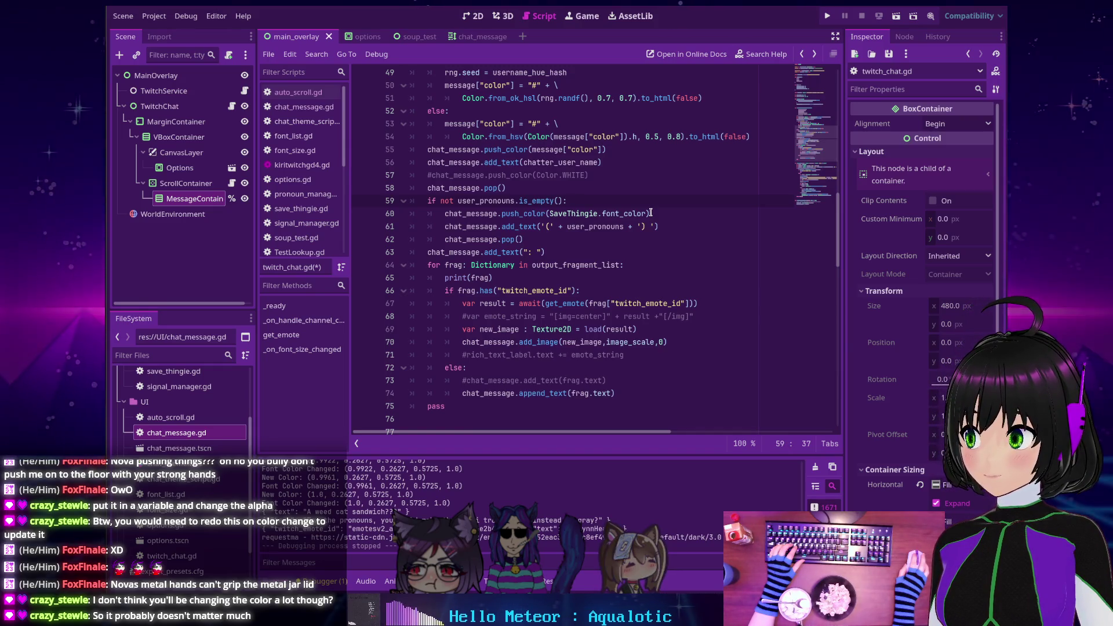
{"action": "left_click_drag", "start_coordinate": [651, 213], "coordinate": [440, 212]}
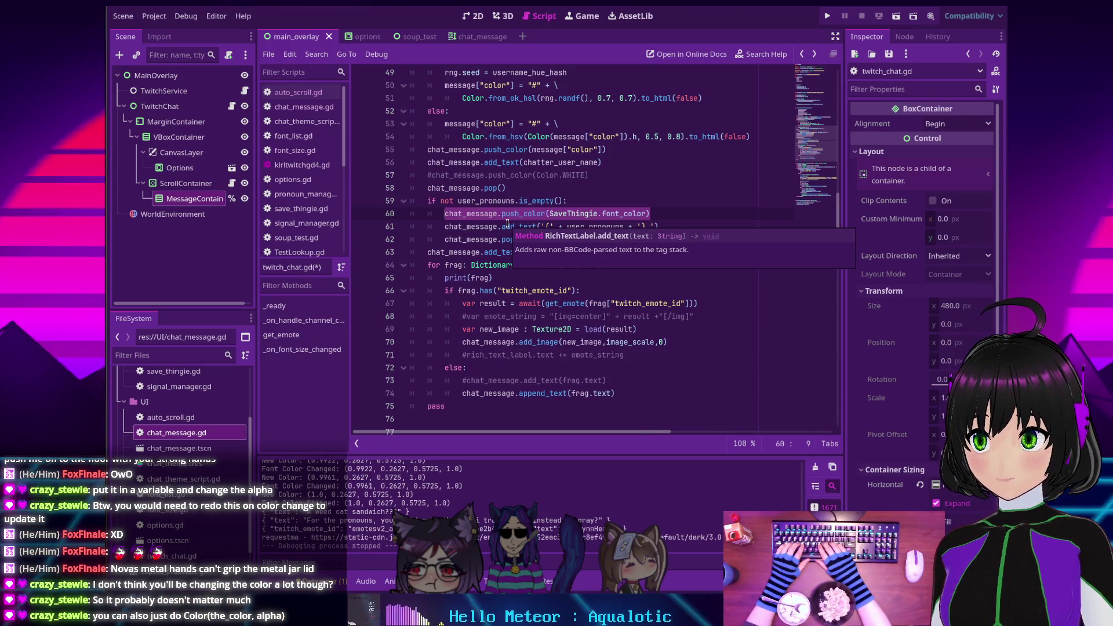
{"action": "left_click", "coordinate": [541, 215]}
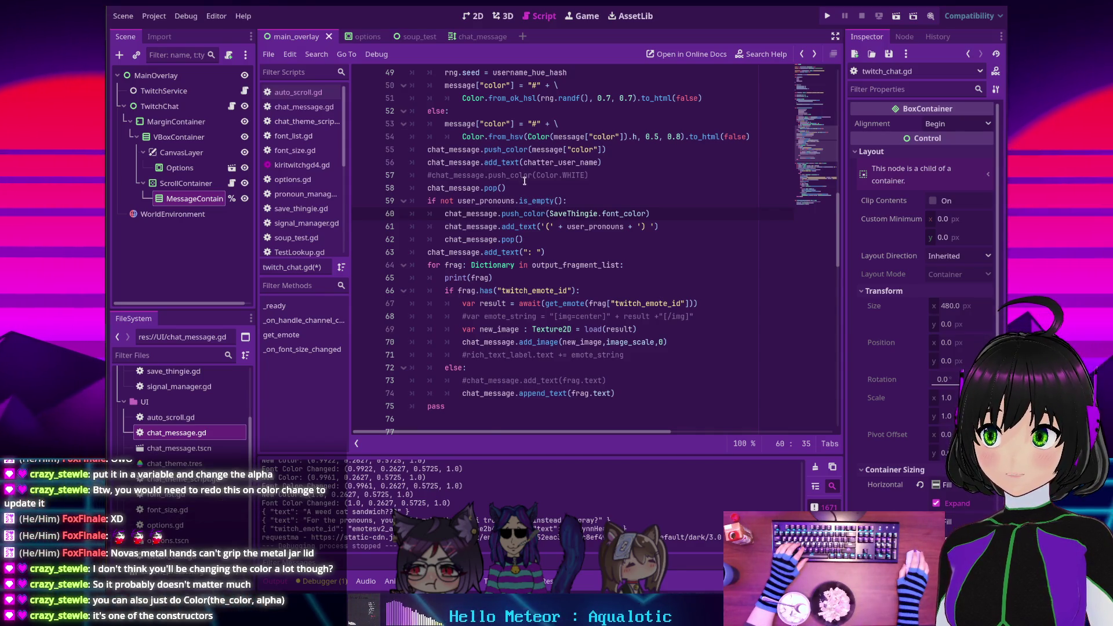
{"action": "scroll", "coordinate": [522, 221], "scroll_direction": "up", "scroll_amount": 3}
{"action": "double_click", "coordinate": [520, 253]}
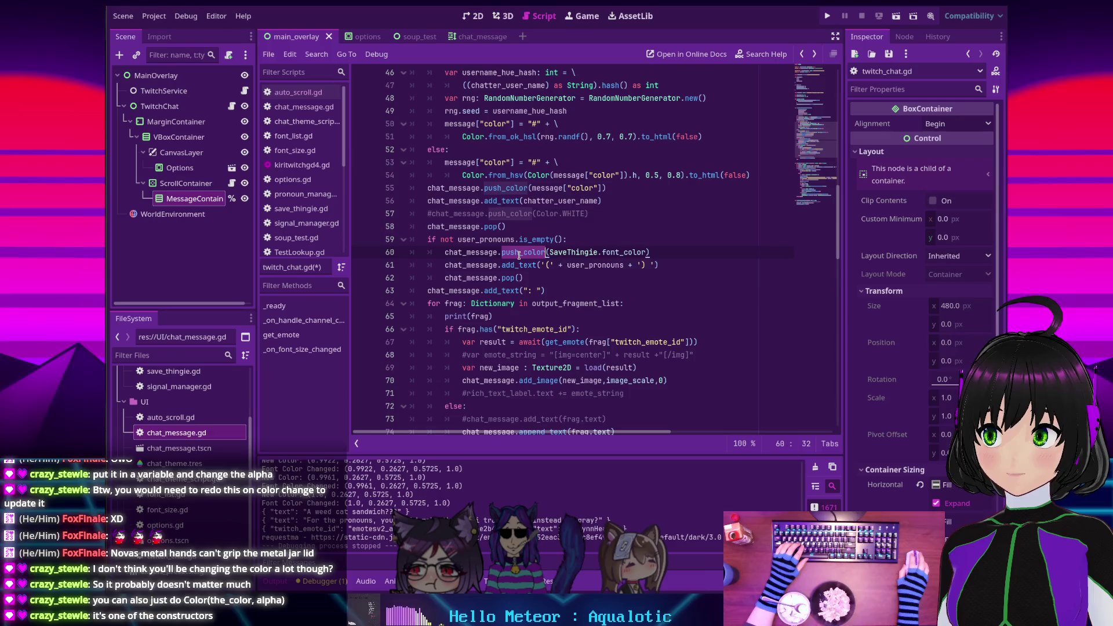
{"action": "mouse_move", "coordinate": [565, 254]}
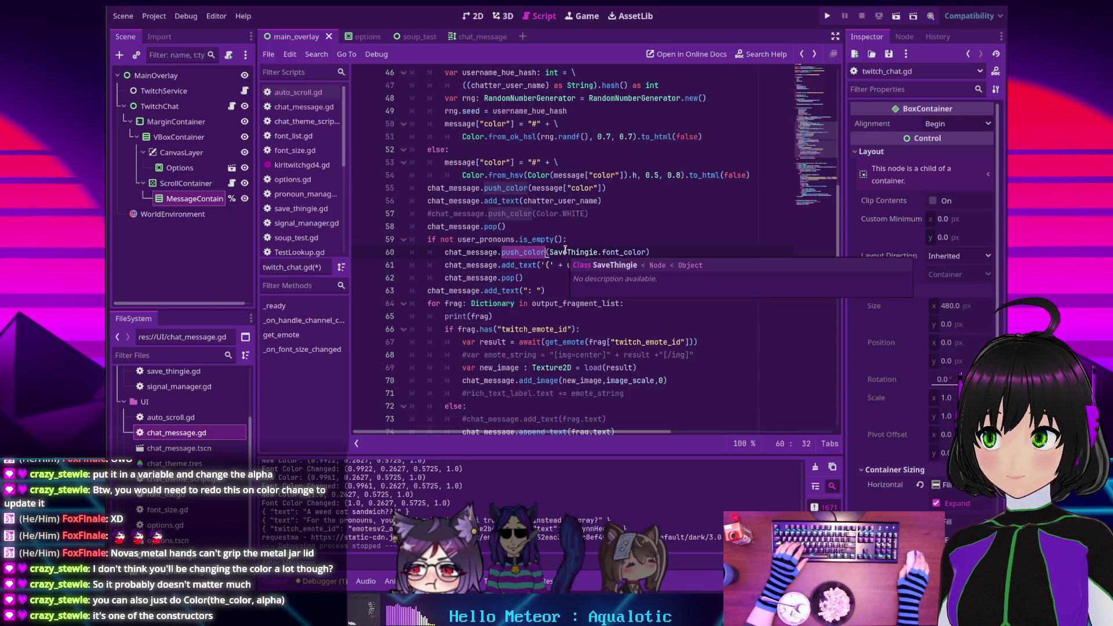
{"action": "scroll", "coordinate": [523, 217], "scroll_direction": "down", "scroll_amount": 1}
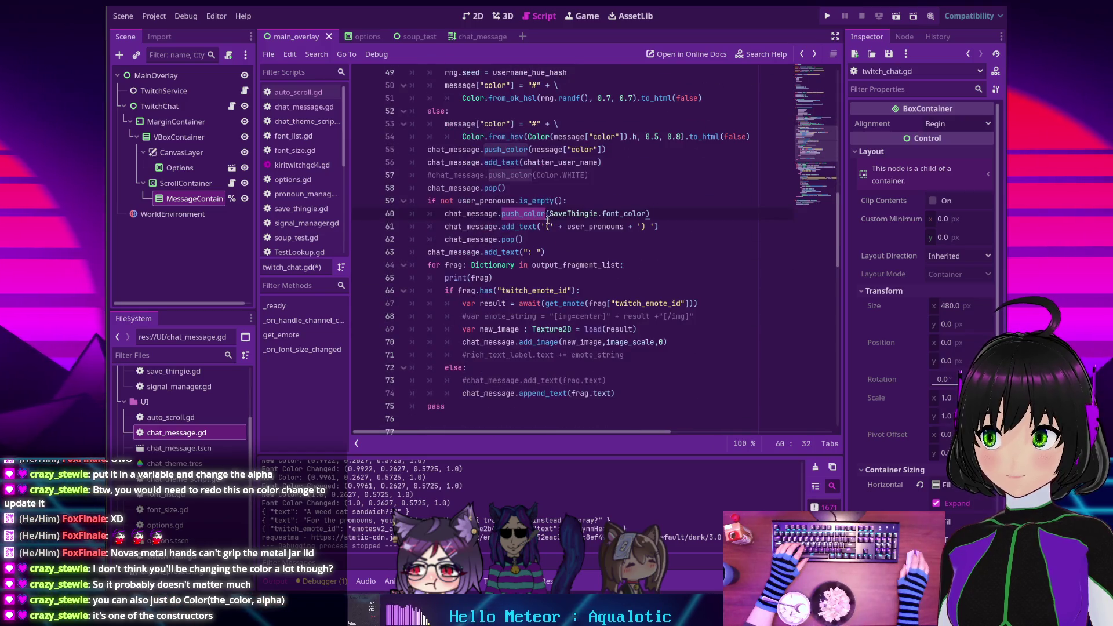
{"action": "left_click", "coordinate": [490, 214], "text": "ctrl"}
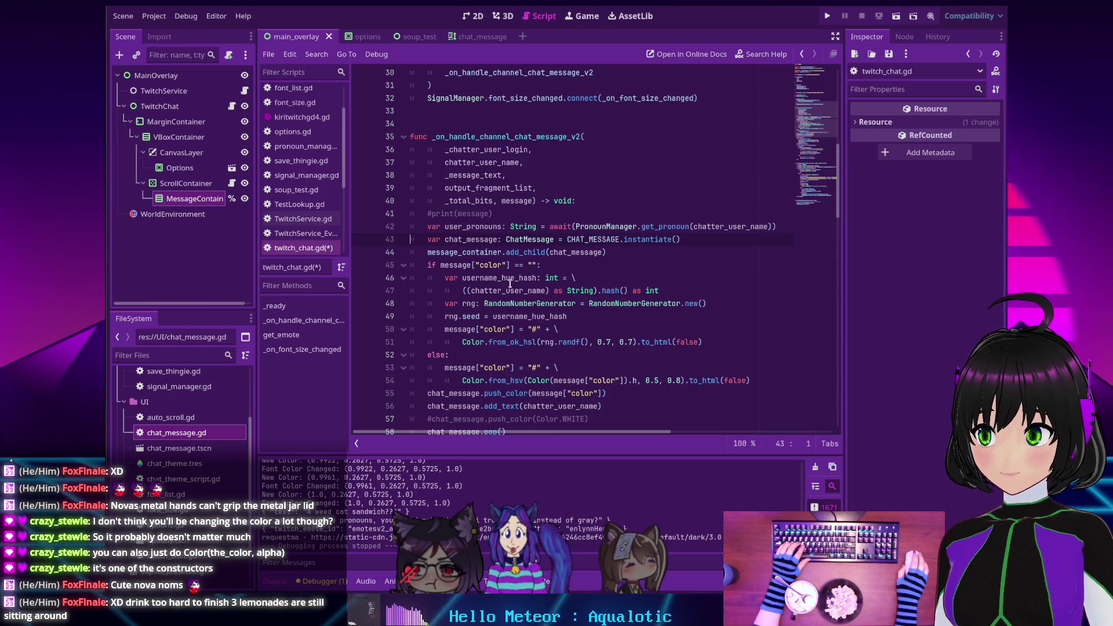
Look up the RichTextLabel reference for the push_color call on line 60
{"action": "scroll", "coordinate": [510, 283], "scroll_direction": "up", "scroll_amount": 4}
{"action": "scroll", "coordinate": [506, 278], "scroll_direction": "down", "scroll_amount": 6}
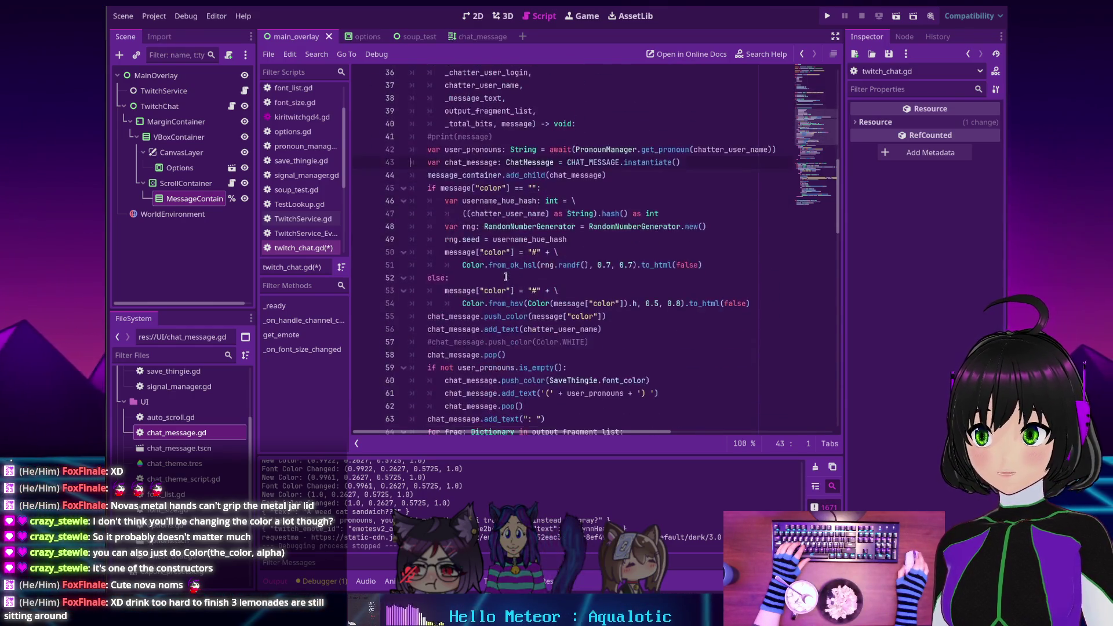
{"action": "scroll", "coordinate": [506, 277], "scroll_direction": "down", "scroll_amount": 4}
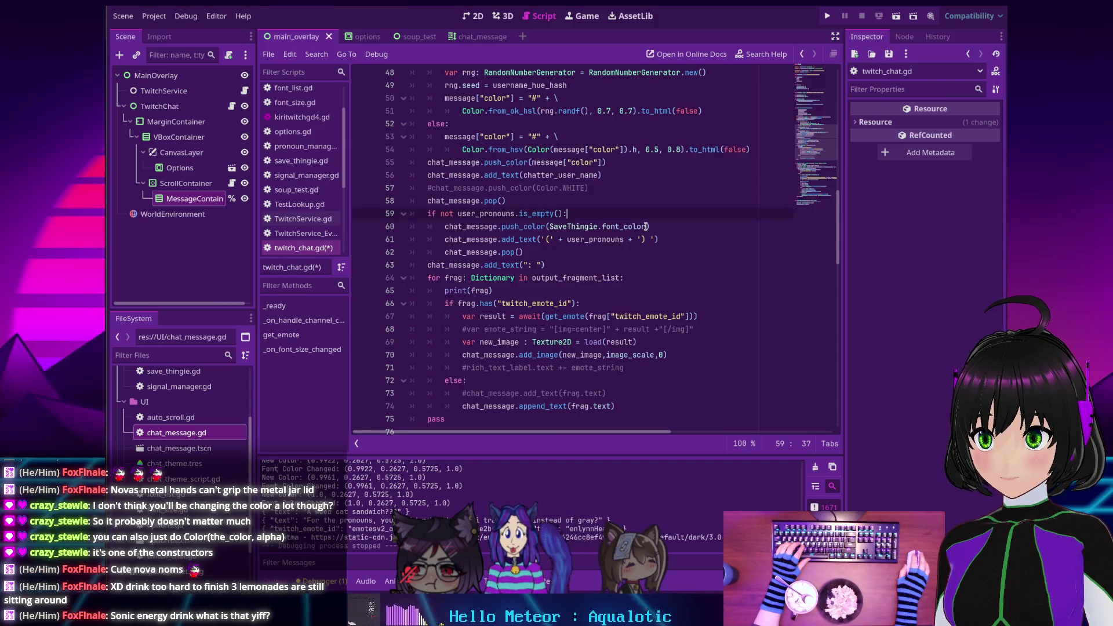
{"action": "left_click", "coordinate": [651, 221]}
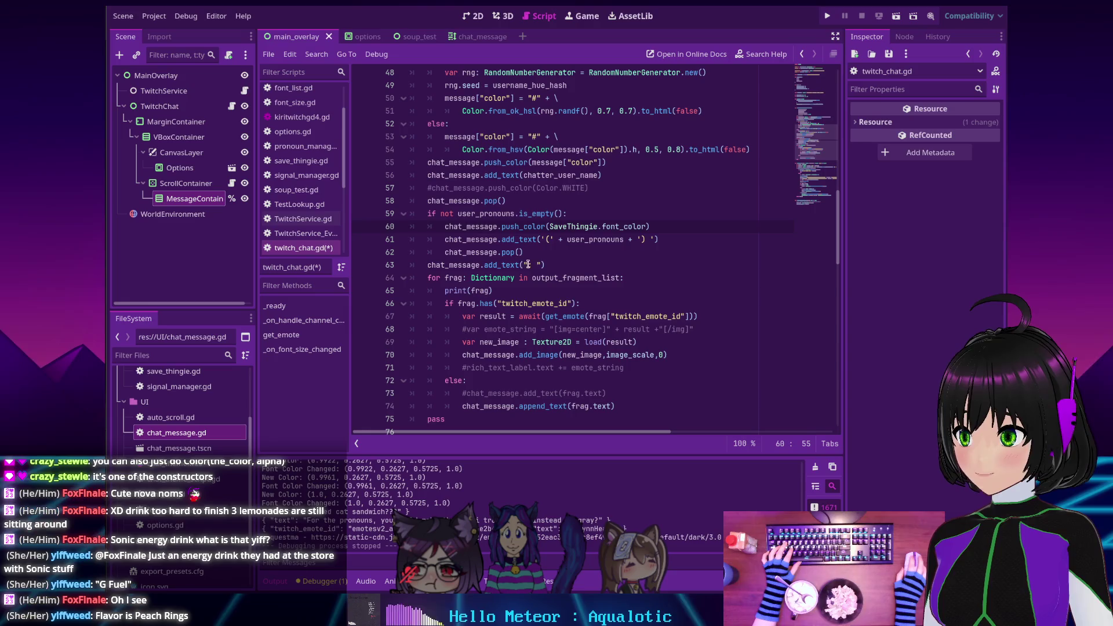
{"action": "mouse_move", "coordinate": [518, 261]}
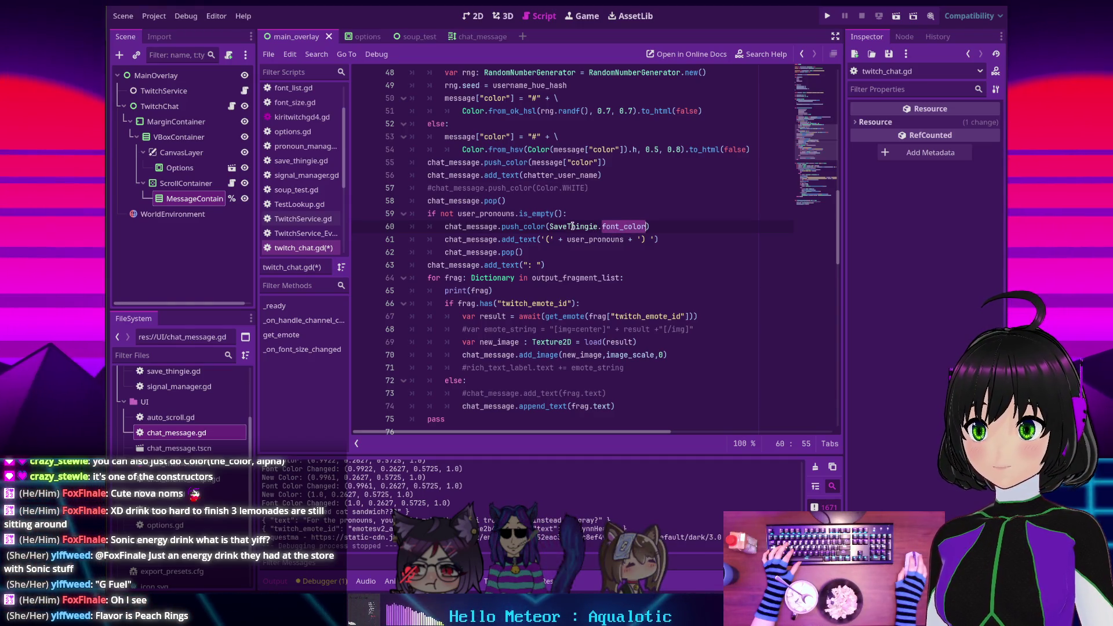
{"action": "mouse_move", "coordinate": [572, 226]}
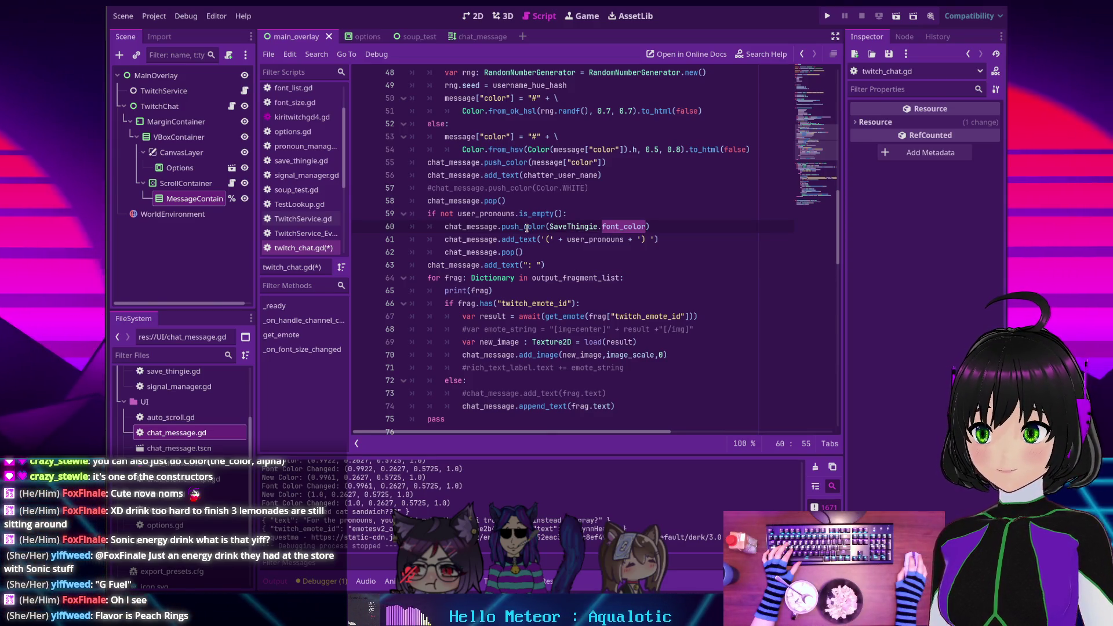
{"action": "mouse_move", "coordinate": [501, 229]}
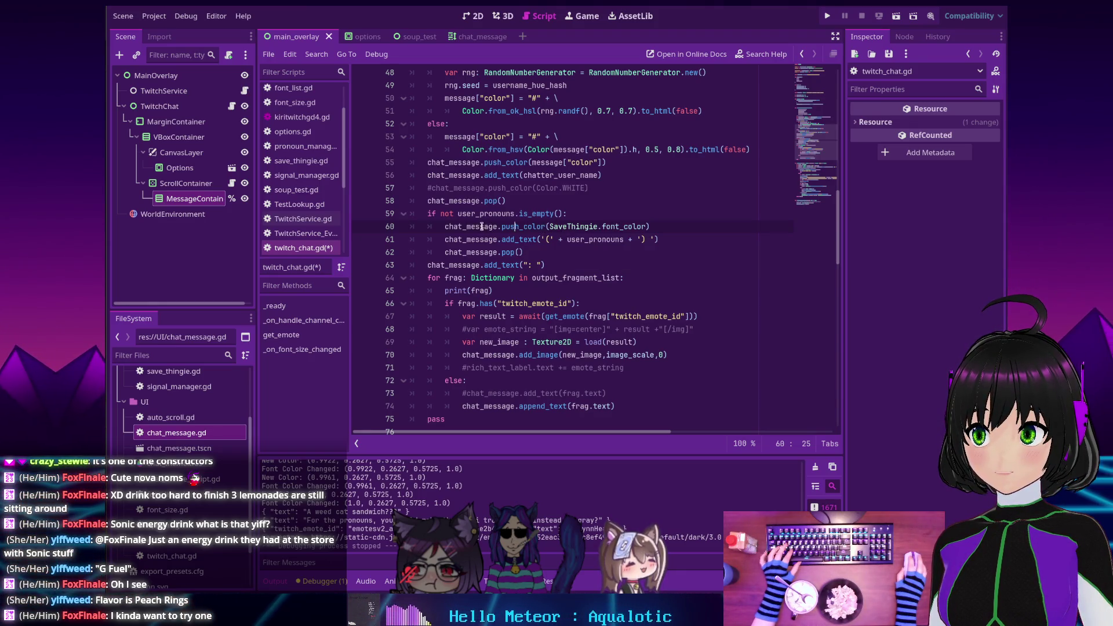
{"action": "scroll", "coordinate": [484, 228], "scroll_direction": "up", "scroll_amount": 6}
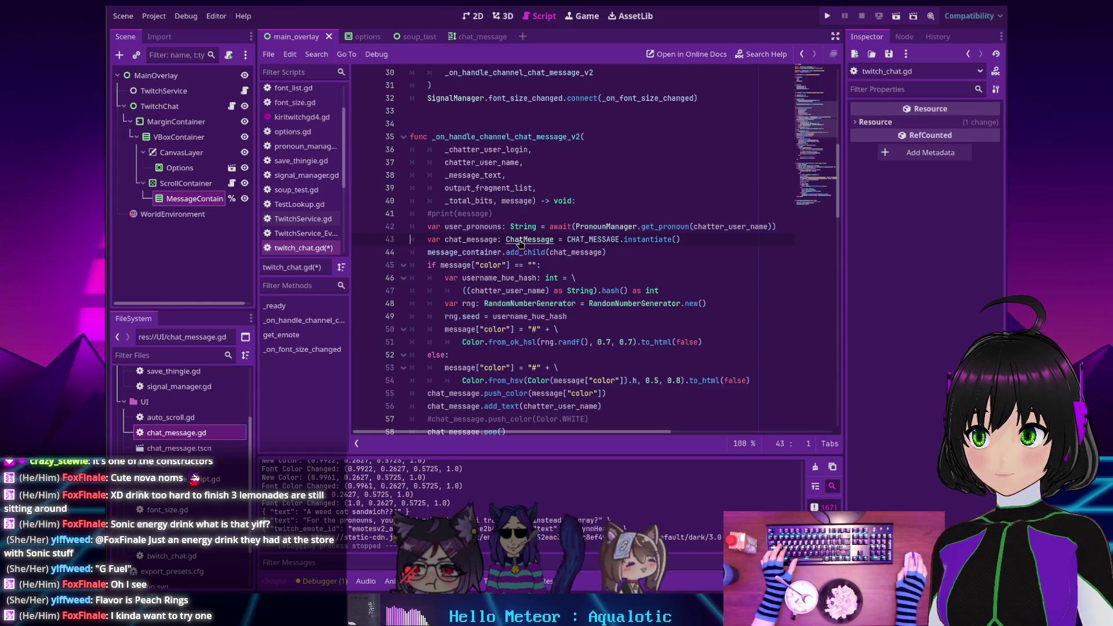
{"action": "scroll", "coordinate": [497, 247], "scroll_direction": "down", "scroll_amount": 7}
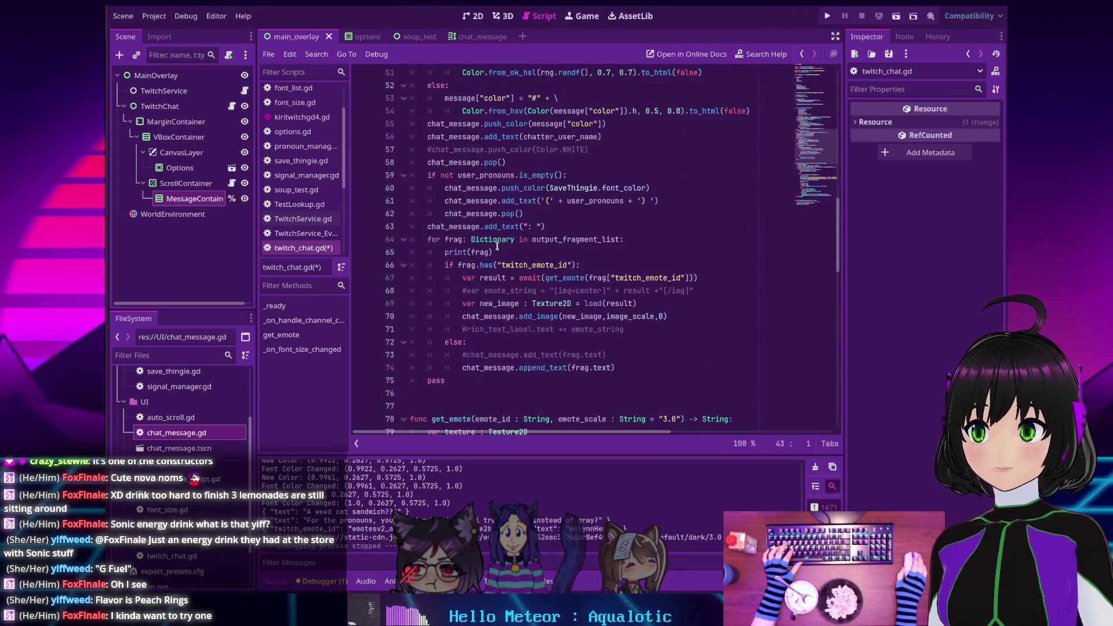
{"action": "left_click", "coordinate": [509, 188], "text": "ctrl"}
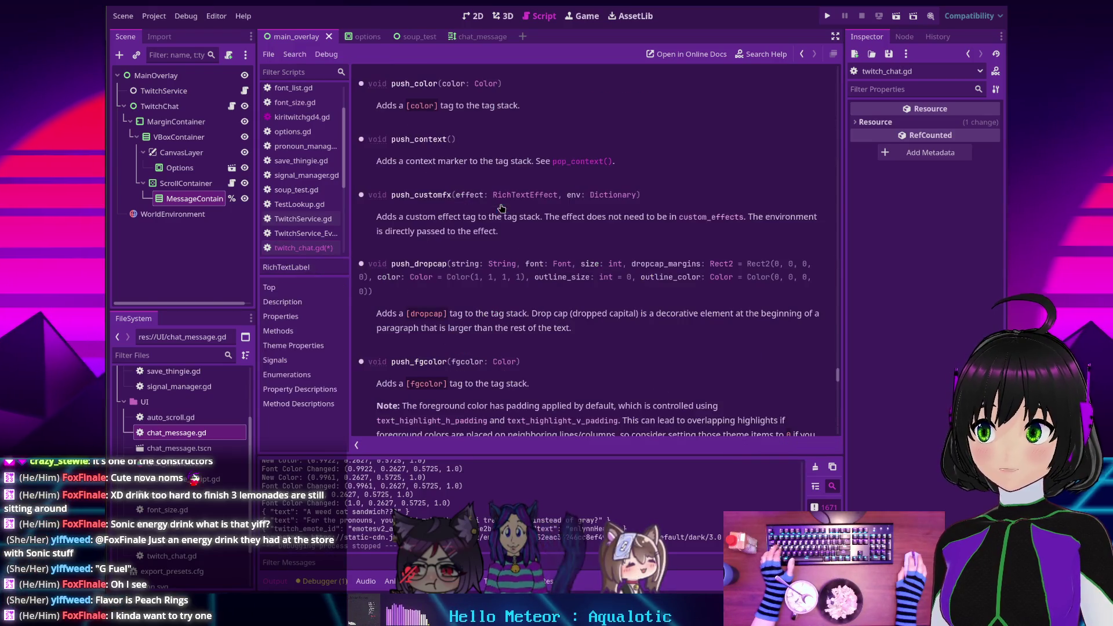
{"action": "scroll", "coordinate": [441, 210], "scroll_direction": "up", "scroll_amount": 3}
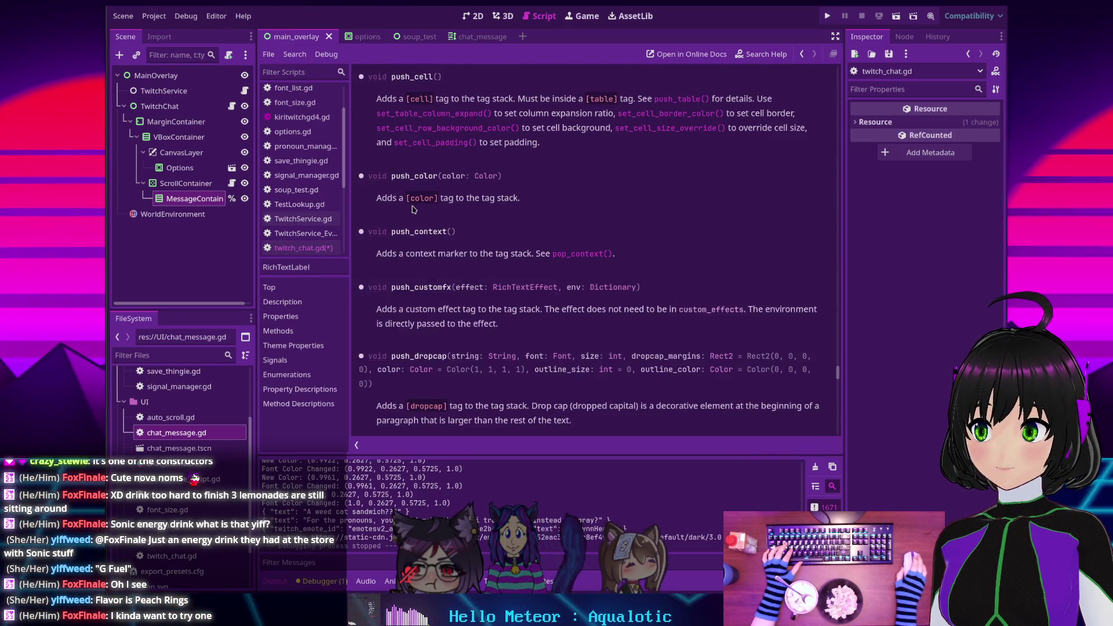
{"action": "scroll", "coordinate": [414, 214], "scroll_direction": "up", "scroll_amount": 9}
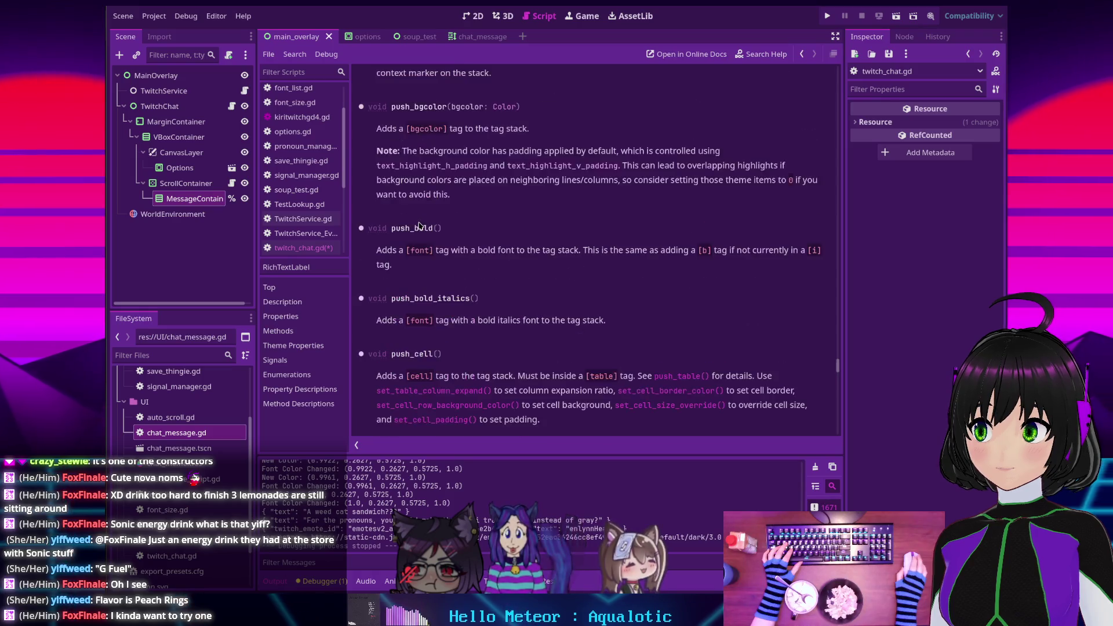
{"action": "scroll", "coordinate": [441, 232], "scroll_direction": "up", "scroll_amount": 6}
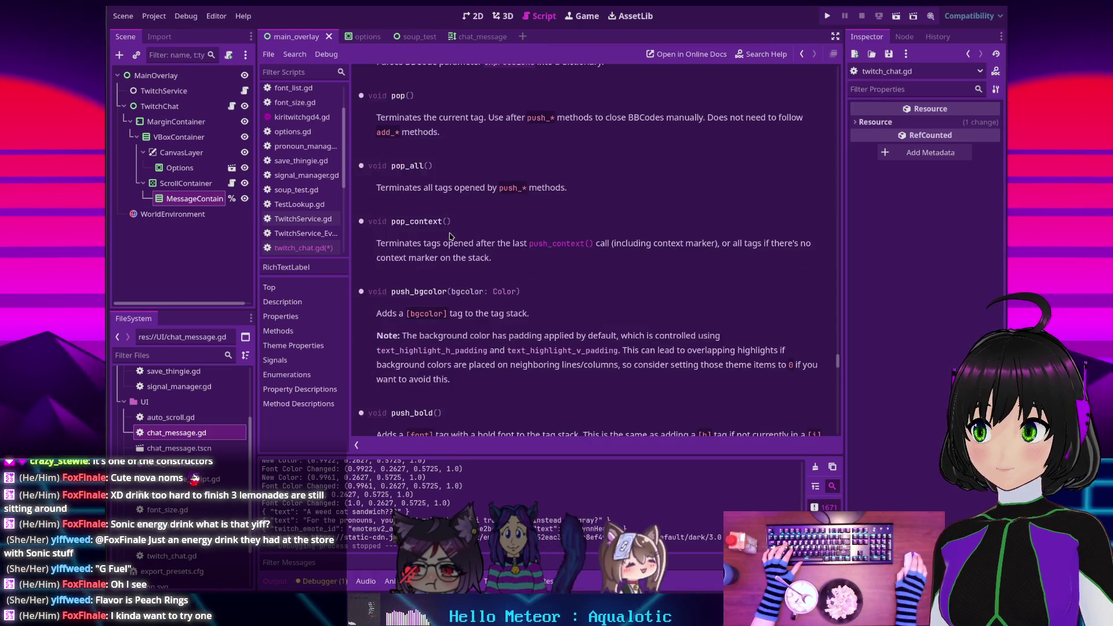
{"action": "scroll", "coordinate": [451, 235], "scroll_direction": "up", "scroll_amount": 6}
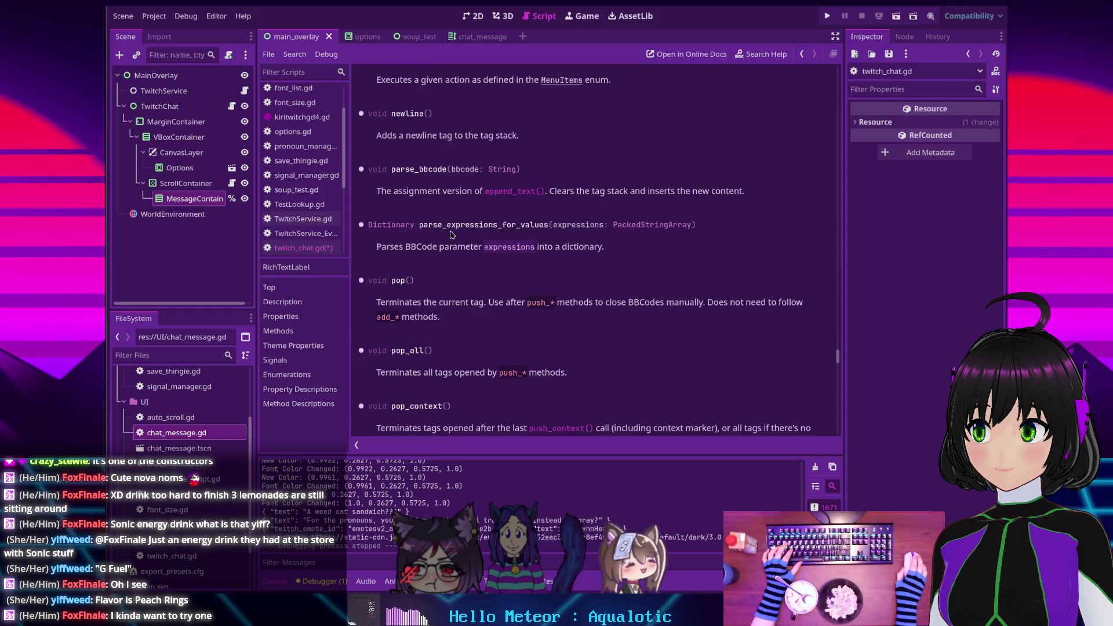
{"action": "scroll", "coordinate": [452, 234], "scroll_direction": "up", "scroll_amount": 10}
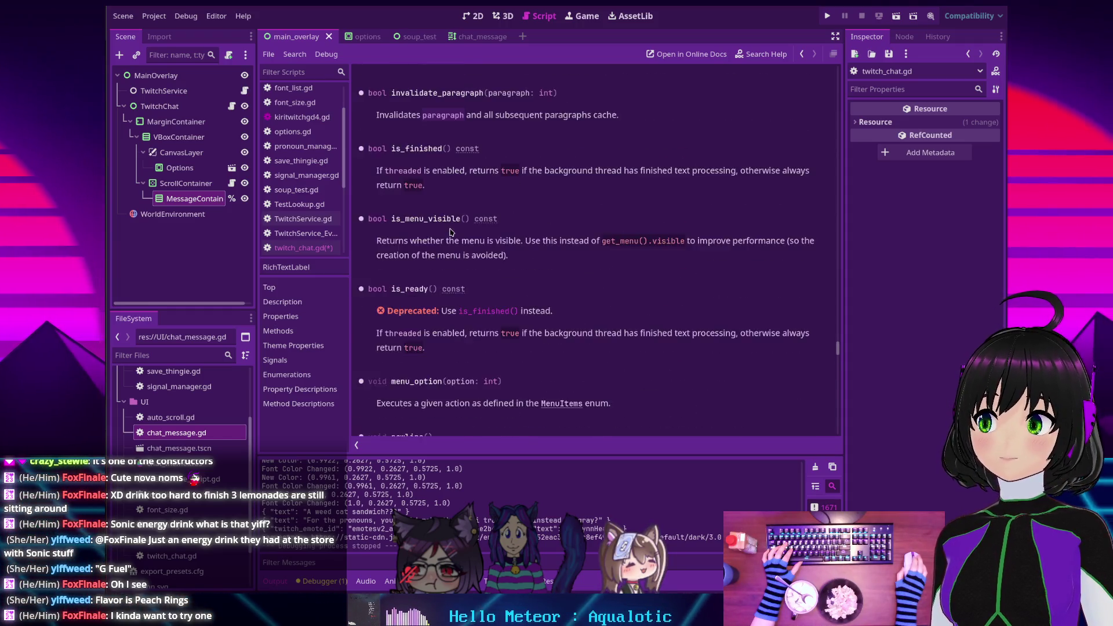
{"action": "scroll", "coordinate": [450, 232], "scroll_direction": "up", "scroll_amount": 5}
{"action": "scroll", "coordinate": [448, 229], "scroll_direction": "down", "scroll_amount": 20}
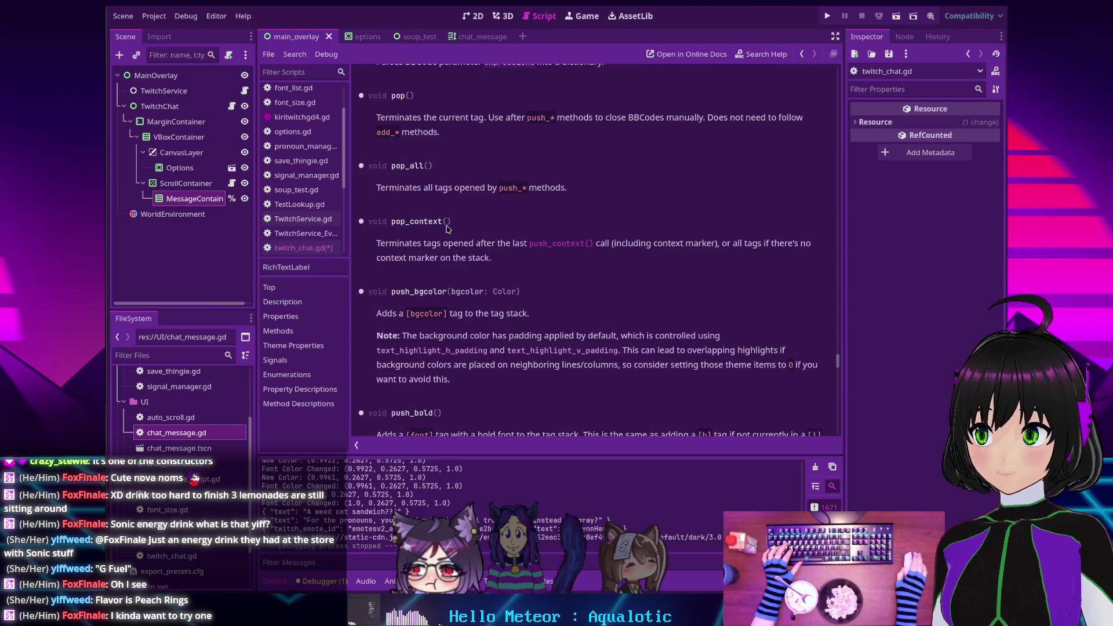
{"action": "scroll", "coordinate": [446, 230], "scroll_direction": "down", "scroll_amount": 15}
{"action": "scroll", "coordinate": [446, 229], "scroll_direction": "down", "scroll_amount": 8}
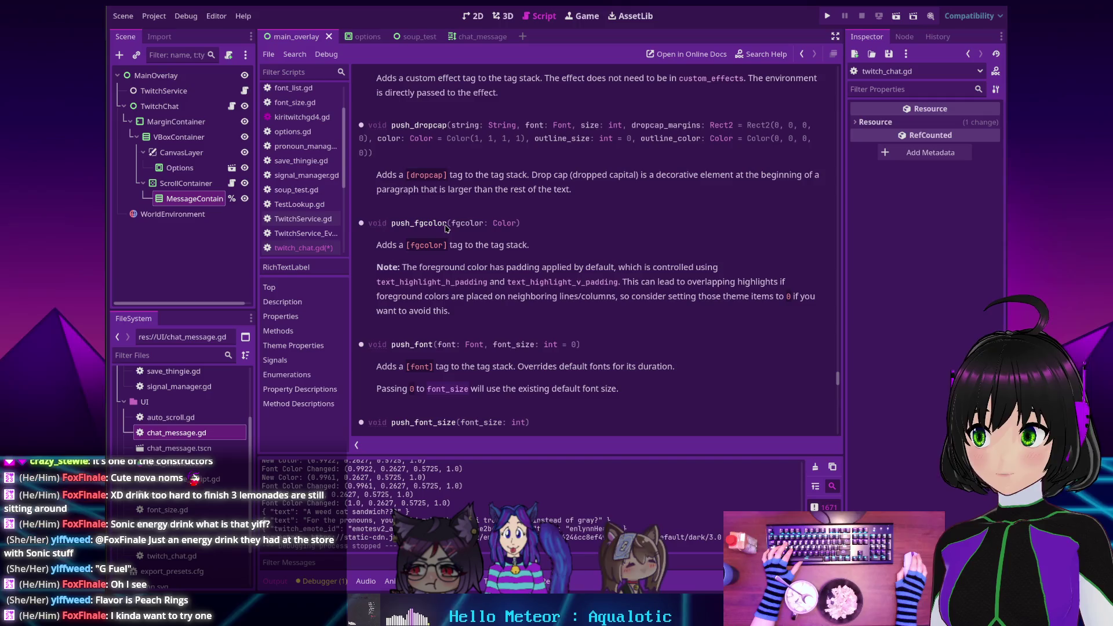
{"action": "scroll", "coordinate": [446, 228], "scroll_direction": "down", "scroll_amount": 2}
{"action": "scroll", "coordinate": [447, 228], "scroll_direction": "down", "scroll_amount": 2}
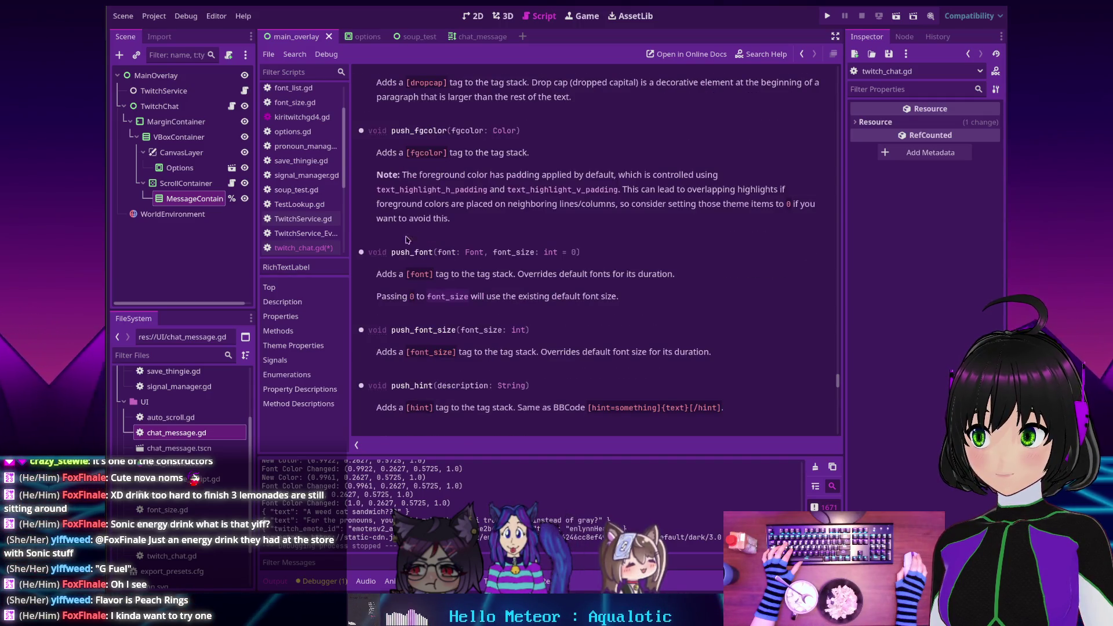
{"action": "scroll", "coordinate": [407, 272], "scroll_direction": "down", "scroll_amount": 4}
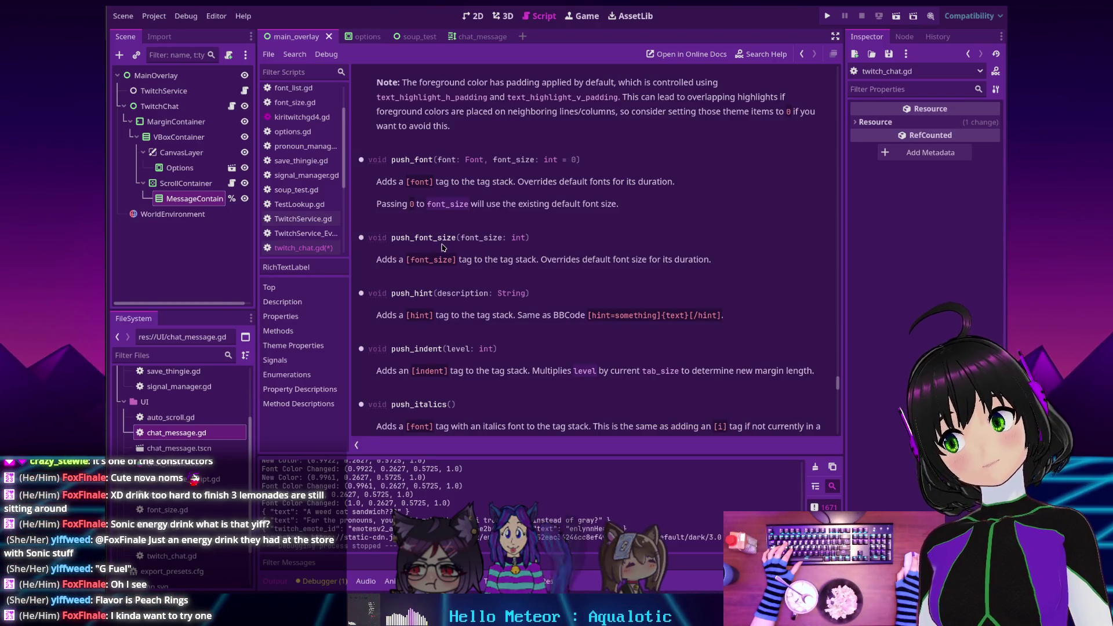
{"action": "scroll", "coordinate": [439, 238], "scroll_direction": "down", "scroll_amount": 4}
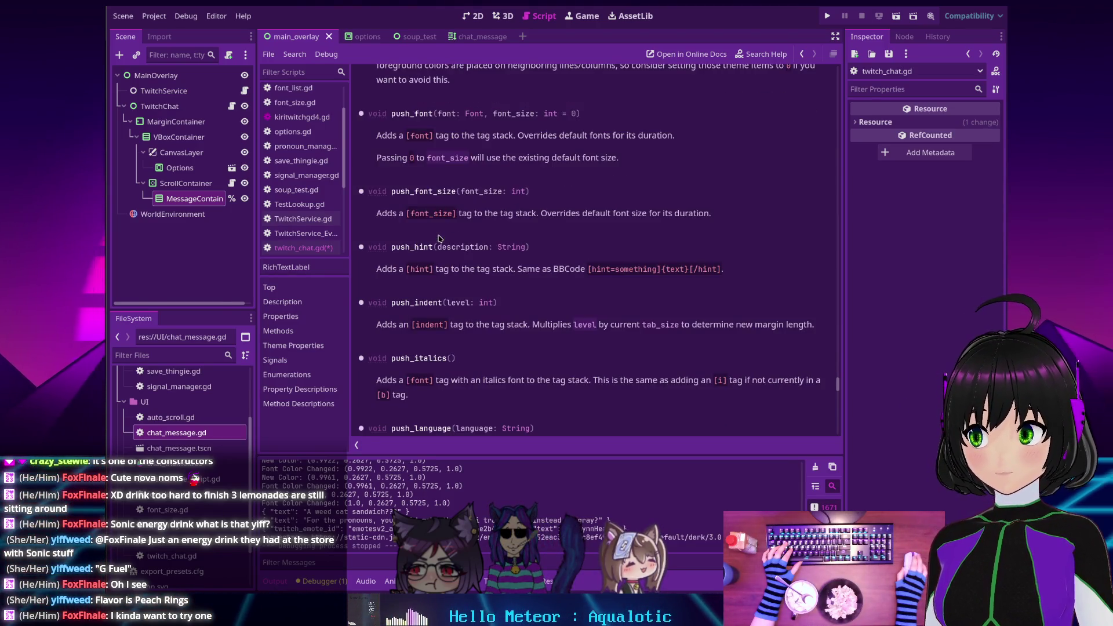
{"action": "scroll", "coordinate": [439, 239], "scroll_direction": "down", "scroll_amount": 12}
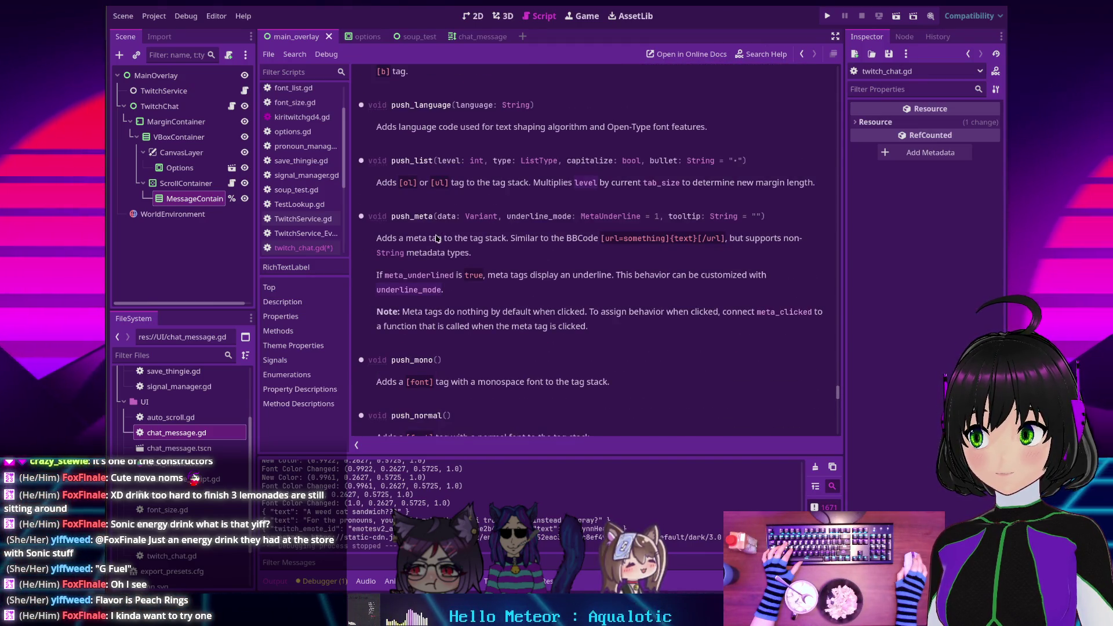
{"action": "scroll", "coordinate": [438, 238], "scroll_direction": "down", "scroll_amount": 6}
{"action": "scroll", "coordinate": [438, 238], "scroll_direction": "down", "scroll_amount": 2}
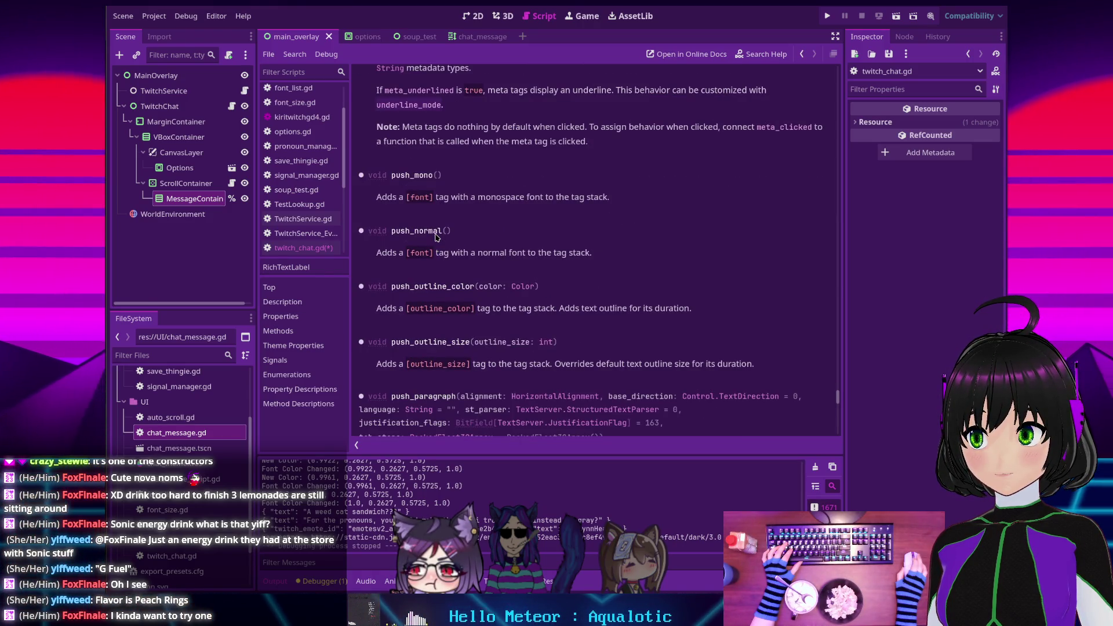
{"action": "scroll", "coordinate": [437, 237], "scroll_direction": "down", "scroll_amount": 6}
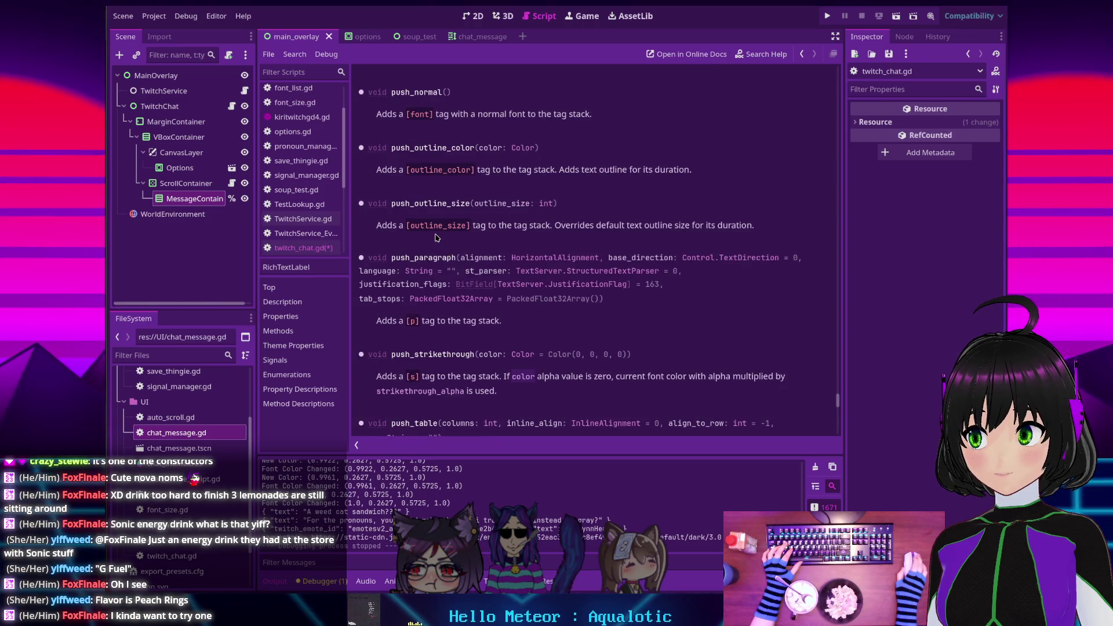
{"action": "scroll", "coordinate": [437, 237], "scroll_direction": "down", "scroll_amount": 10}
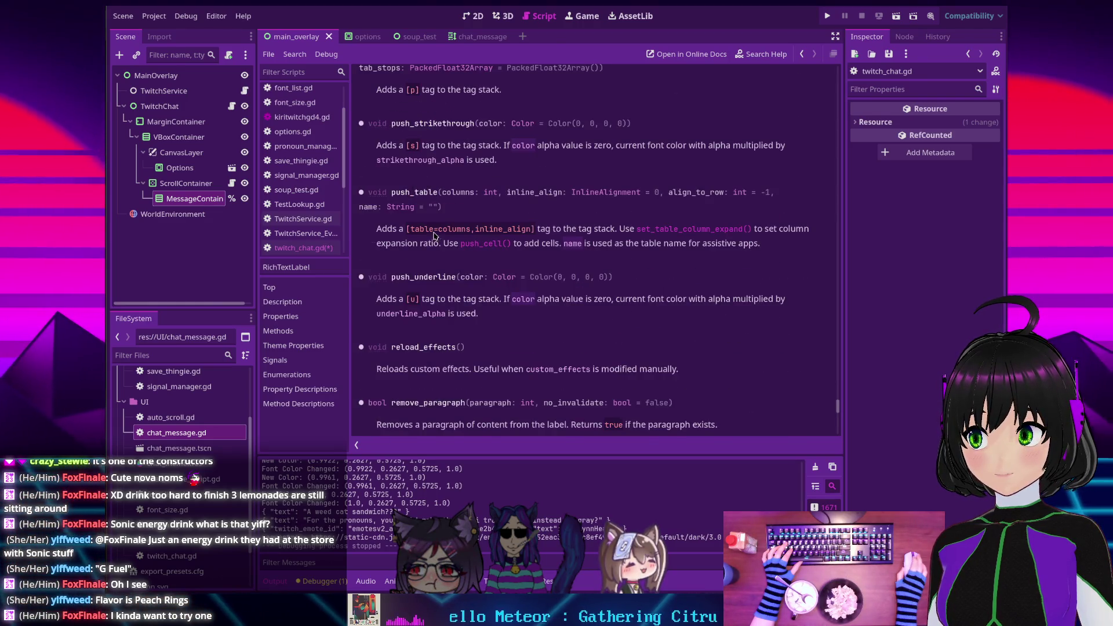
{"action": "scroll", "coordinate": [434, 235], "scroll_direction": "down", "scroll_amount": 8}
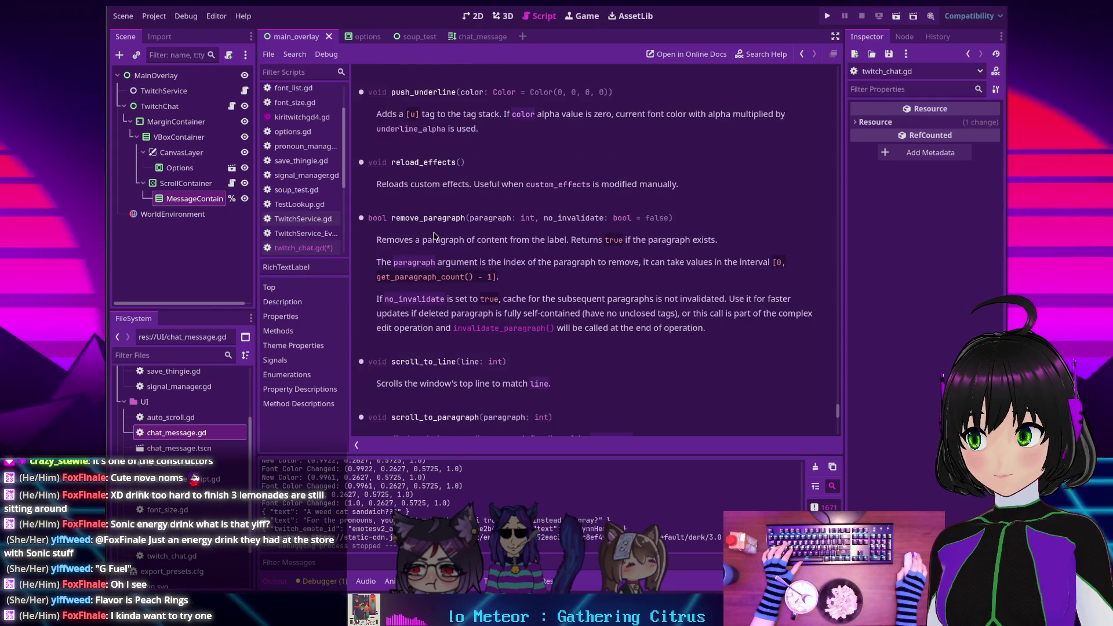
{"action": "scroll", "coordinate": [434, 235], "scroll_direction": "down", "scroll_amount": 8}
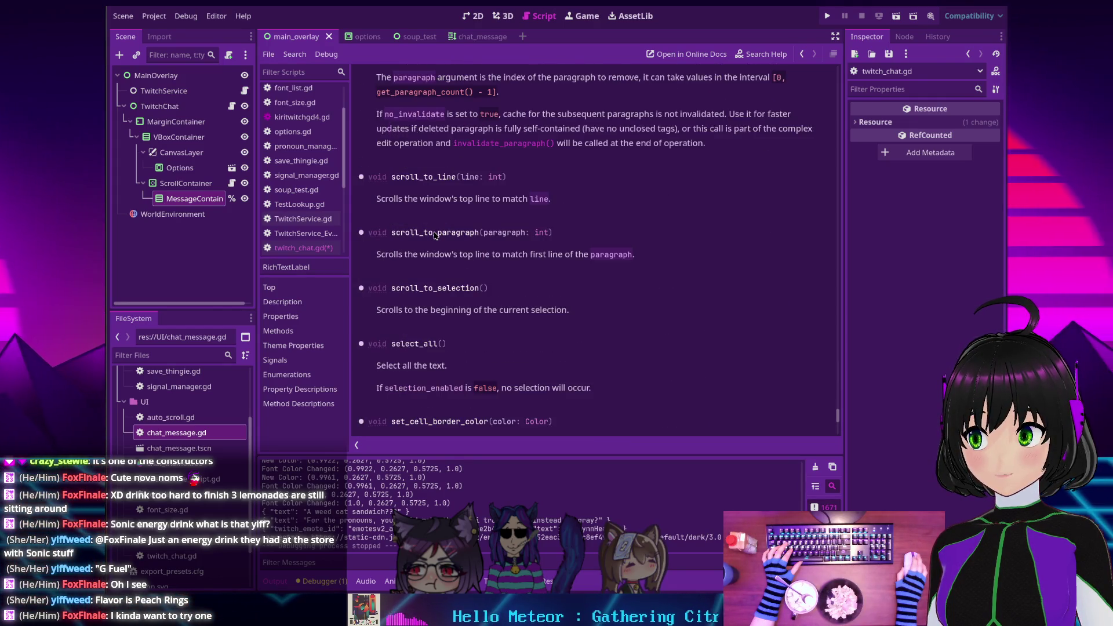
{"action": "scroll", "coordinate": [436, 235], "scroll_direction": "down", "scroll_amount": 6}
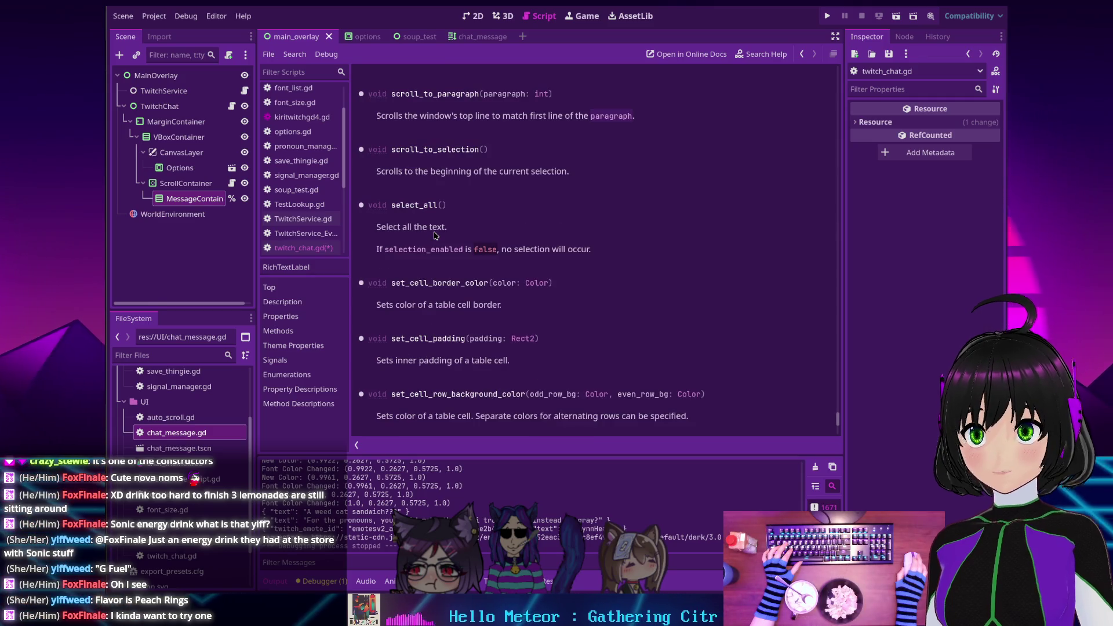
{"action": "scroll", "coordinate": [436, 235], "scroll_direction": "up", "scroll_amount": 10}
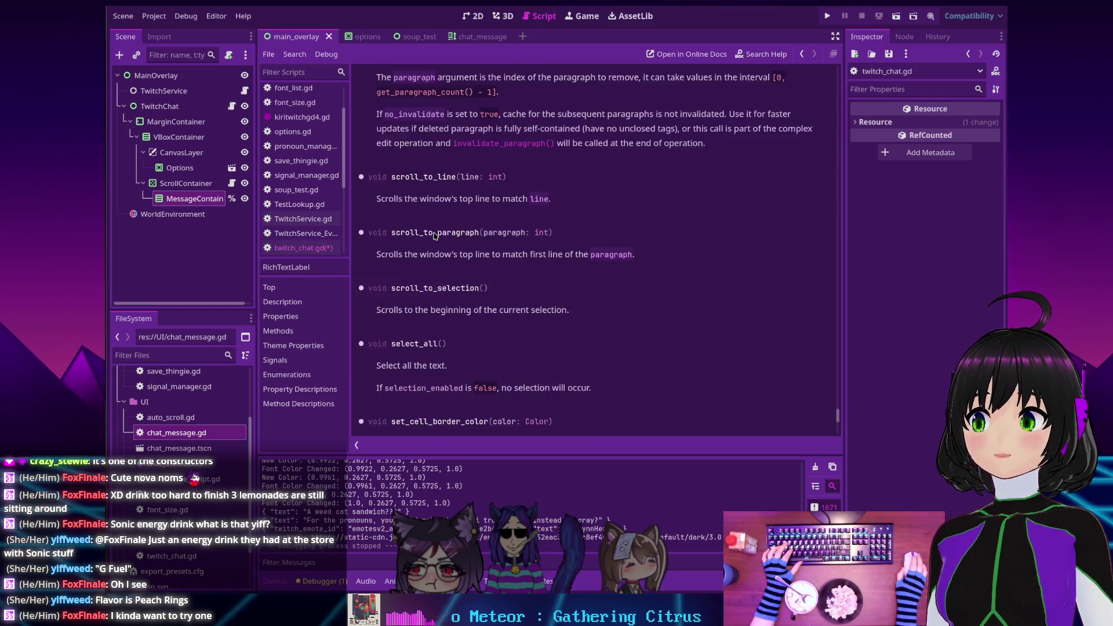
{"action": "scroll", "coordinate": [435, 234], "scroll_direction": "up", "scroll_amount": 20}
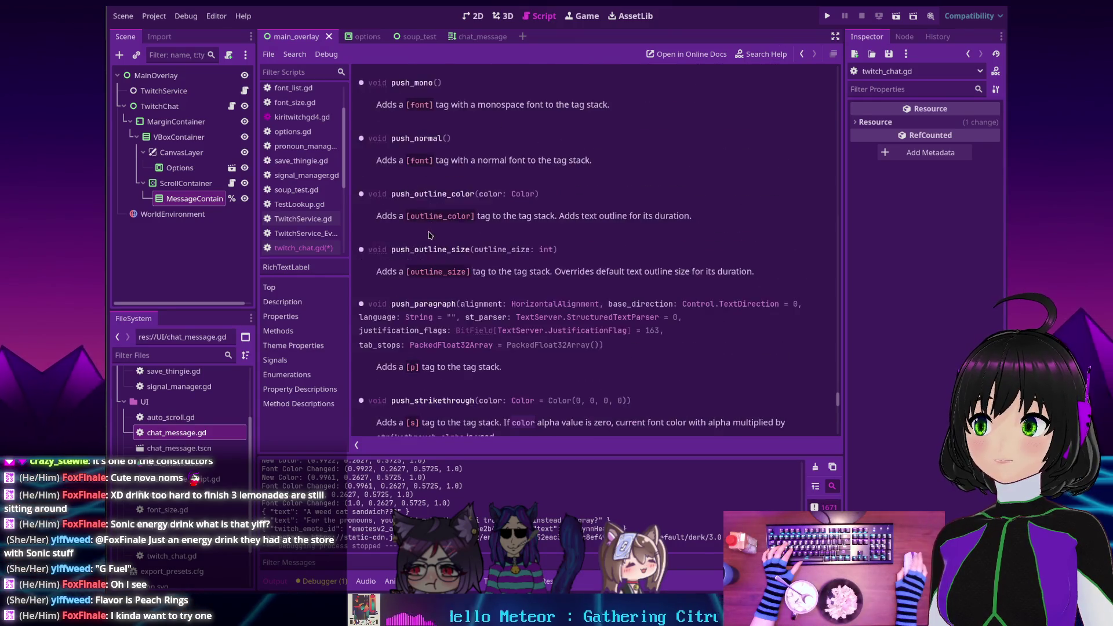
{"action": "scroll", "coordinate": [430, 235], "scroll_direction": "up", "scroll_amount": 20}
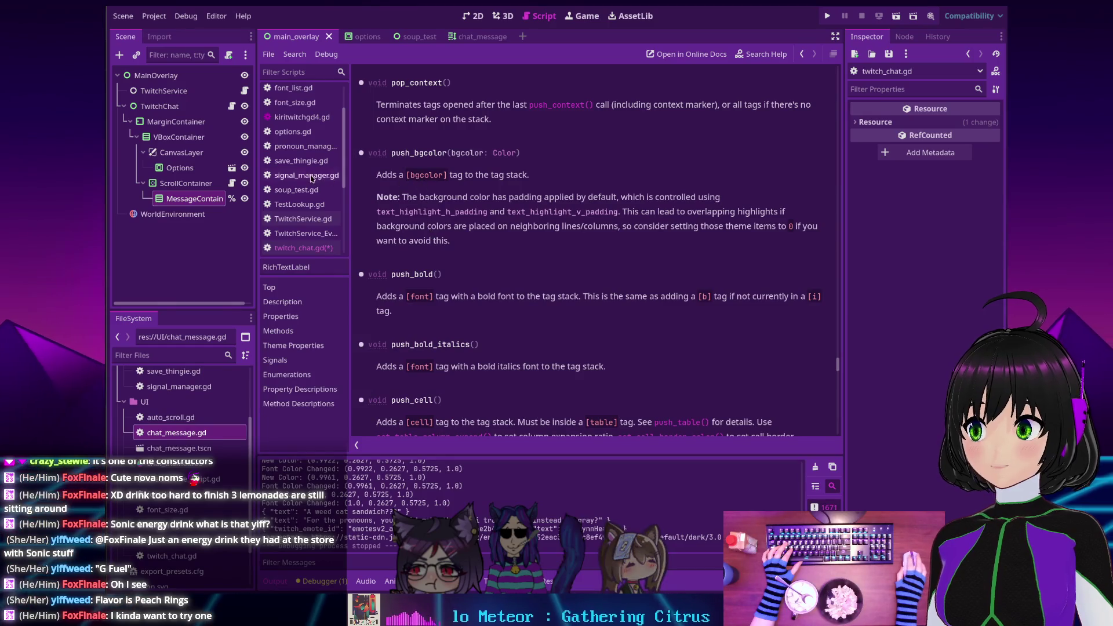
Jump from font_color in twitch_chat.gd to its definition and open the Color class reference
{"action": "left_click", "coordinate": [296, 247]}
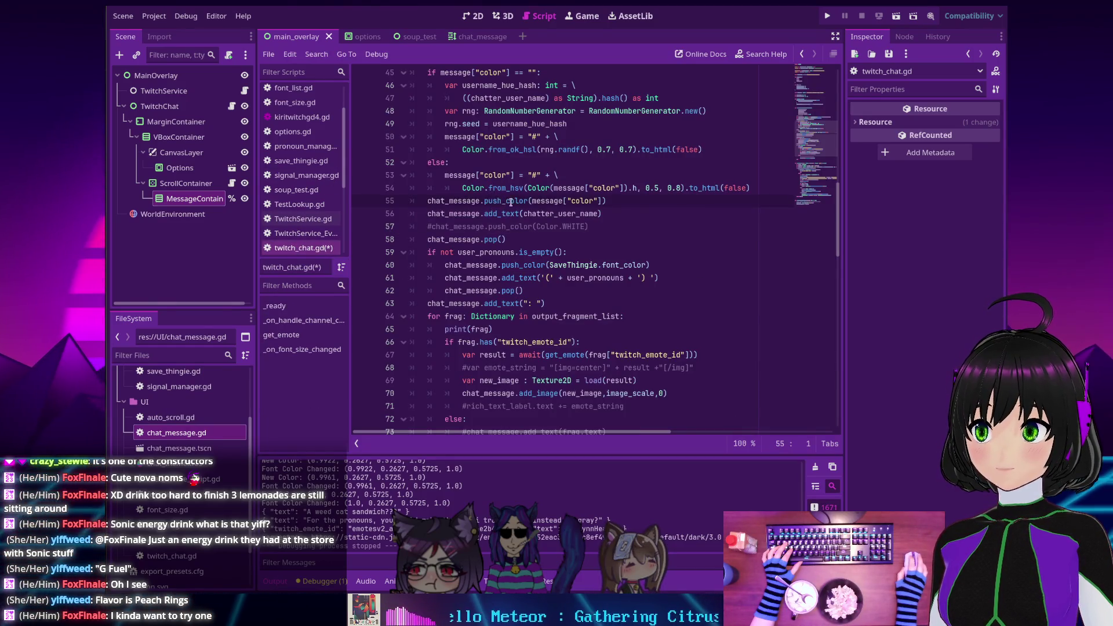
{"action": "scroll", "coordinate": [511, 202], "scroll_direction": "up", "scroll_amount": 1}
{"action": "scroll", "coordinate": [515, 207], "scroll_direction": "down", "scroll_amount": 2}
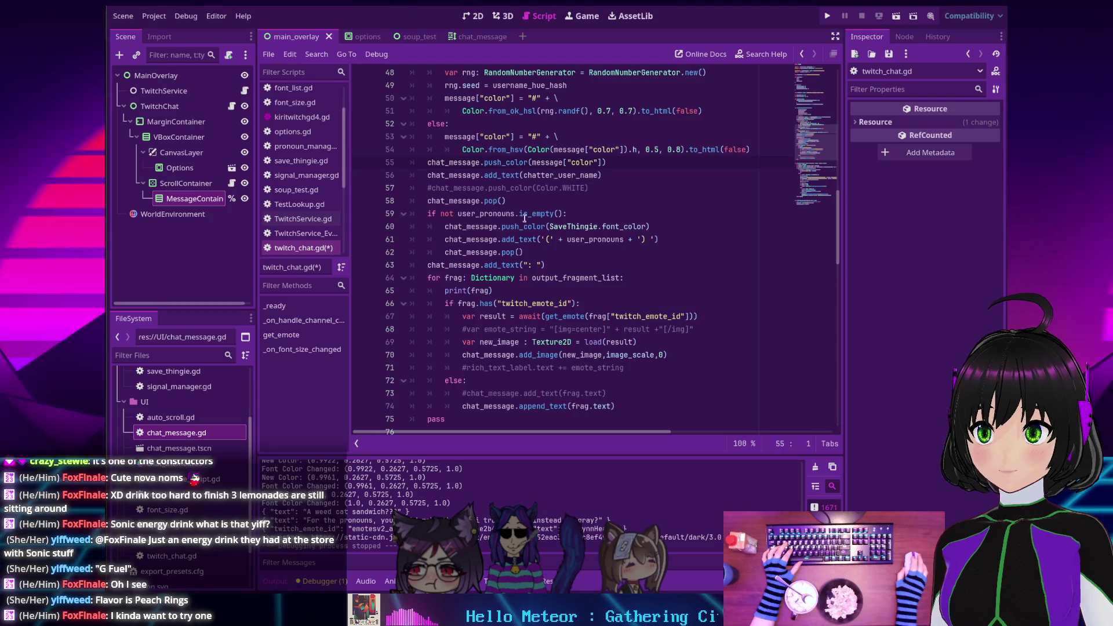
{"action": "left_click", "coordinate": [623, 230], "text": "ctrl"}
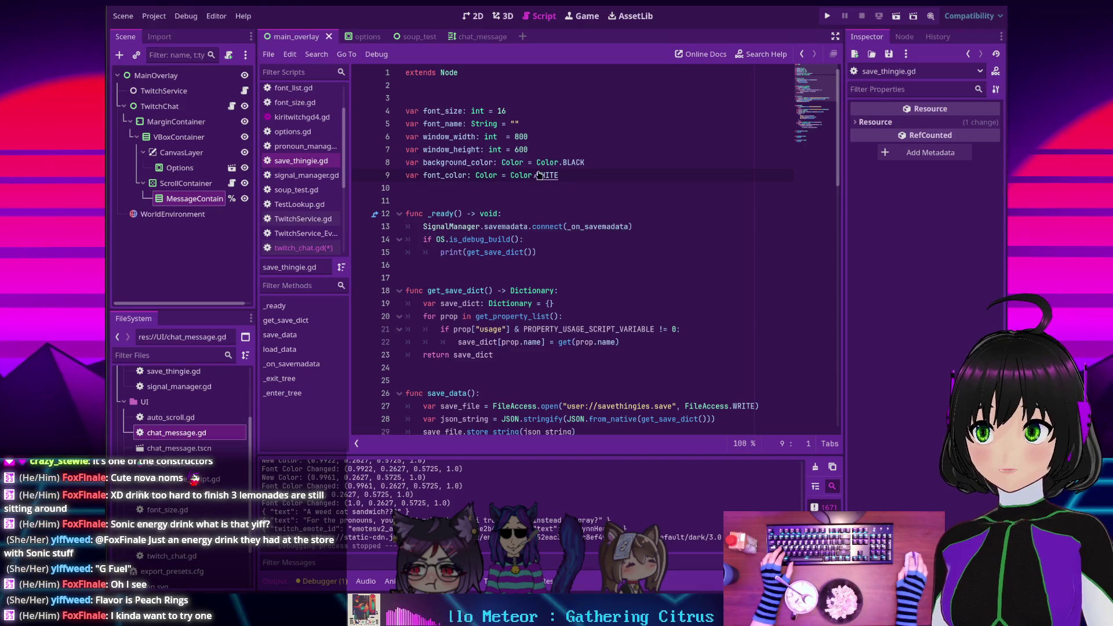
{"action": "left_click", "coordinate": [488, 174], "text": "ctrl"}
{"action": "scroll", "coordinate": [580, 250], "scroll_direction": "down", "scroll_amount": 5}
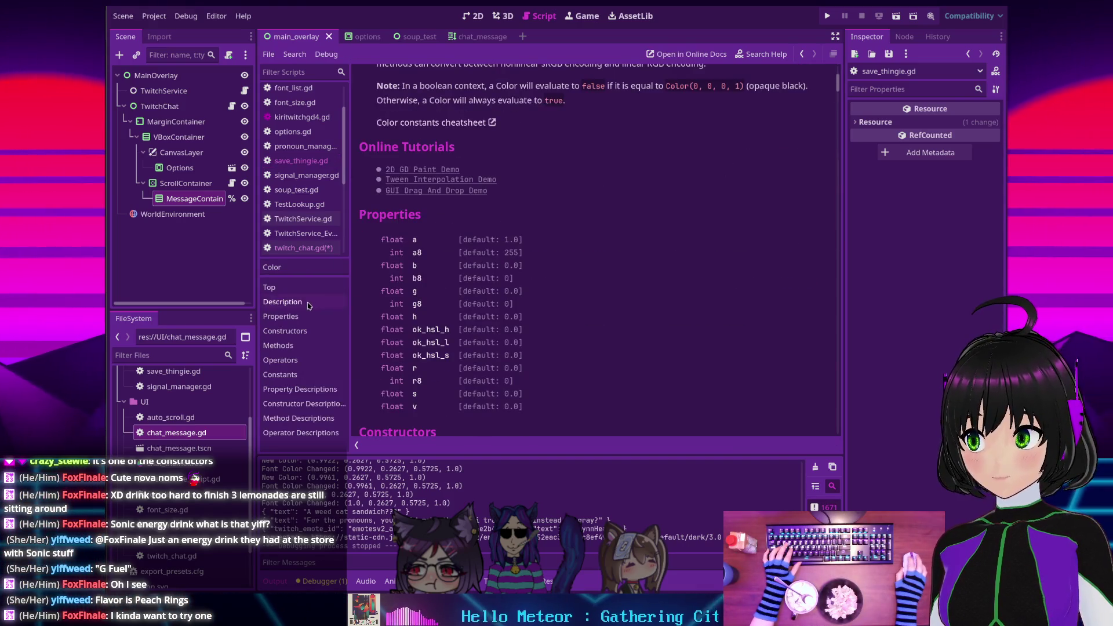
Browse the Color methods, reading darkened() and the Color(r, g, b, a) constructors
{"action": "left_click", "coordinate": [289, 347]}
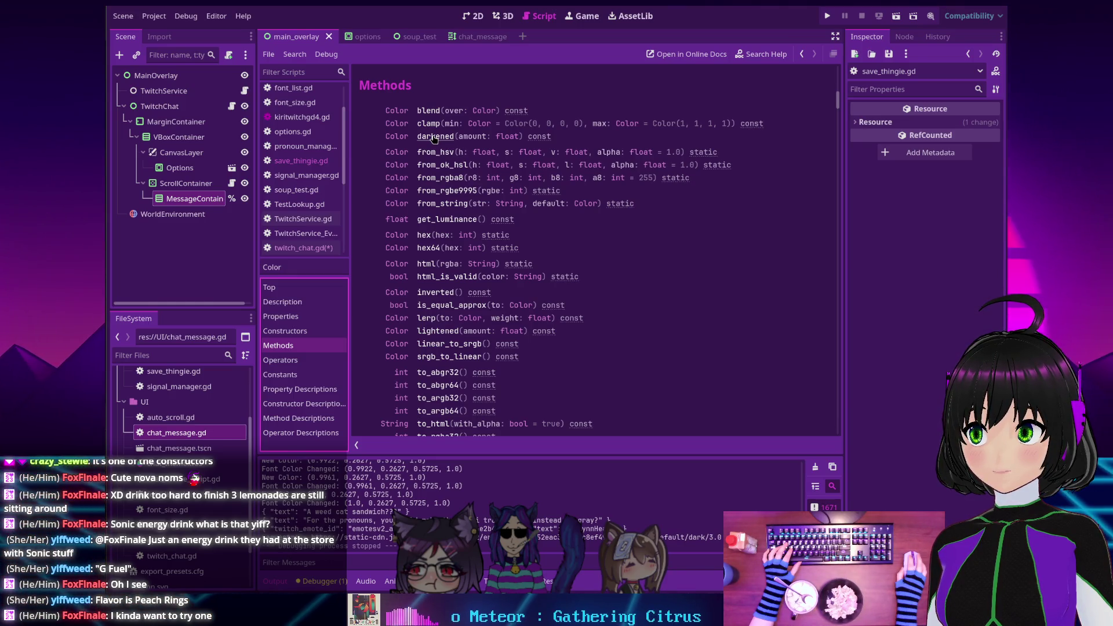
{"action": "left_click", "coordinate": [434, 138]}
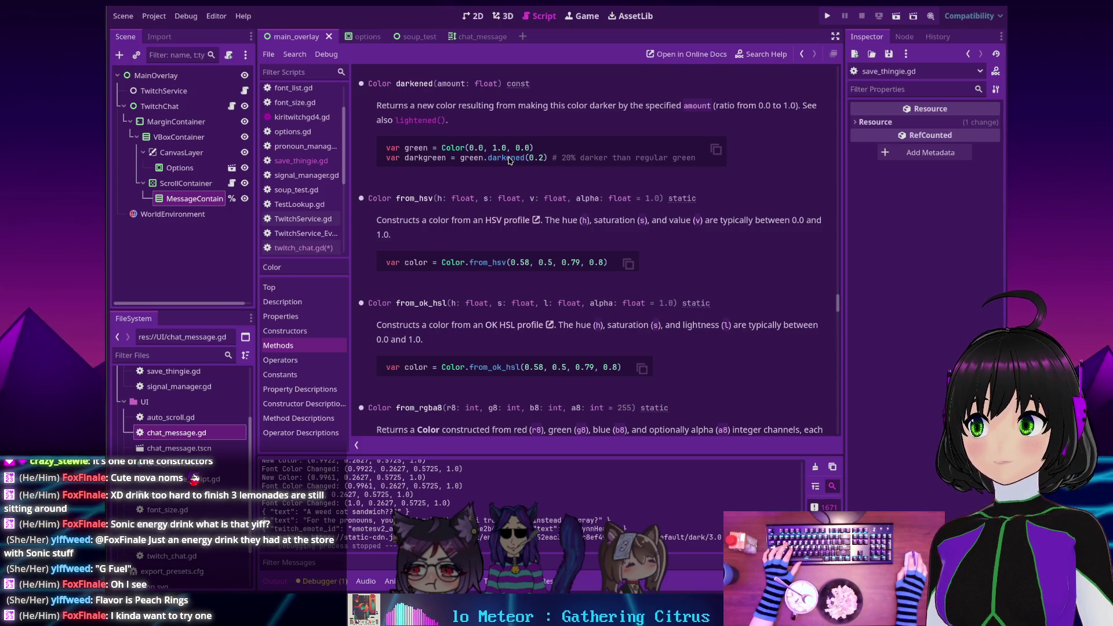
{"action": "scroll", "coordinate": [470, 229], "scroll_direction": "down", "scroll_amount": 3}
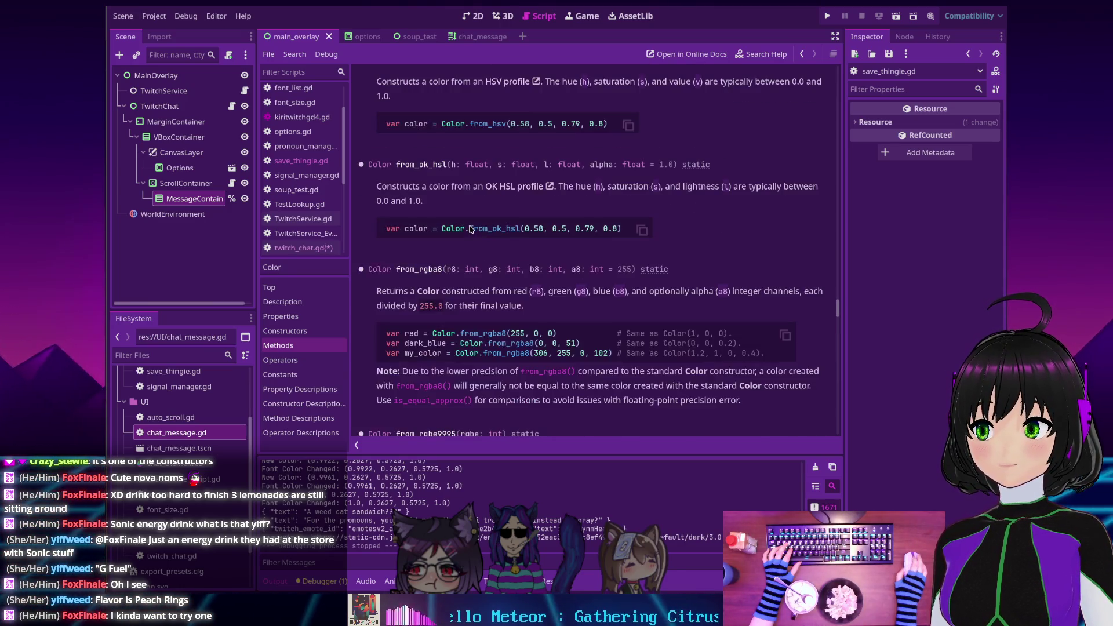
{"action": "scroll", "coordinate": [471, 229], "scroll_direction": "down", "scroll_amount": 4}
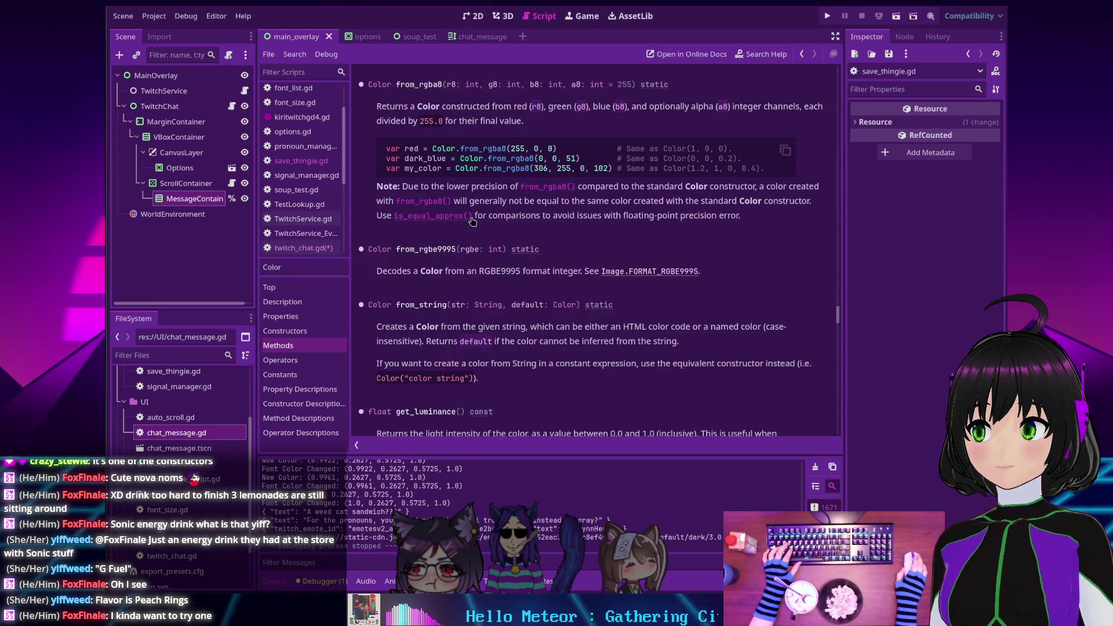
{"action": "scroll", "coordinate": [473, 221], "scroll_direction": "down", "scroll_amount": 3}
{"action": "scroll", "coordinate": [475, 221], "scroll_direction": "up", "scroll_amount": 6}
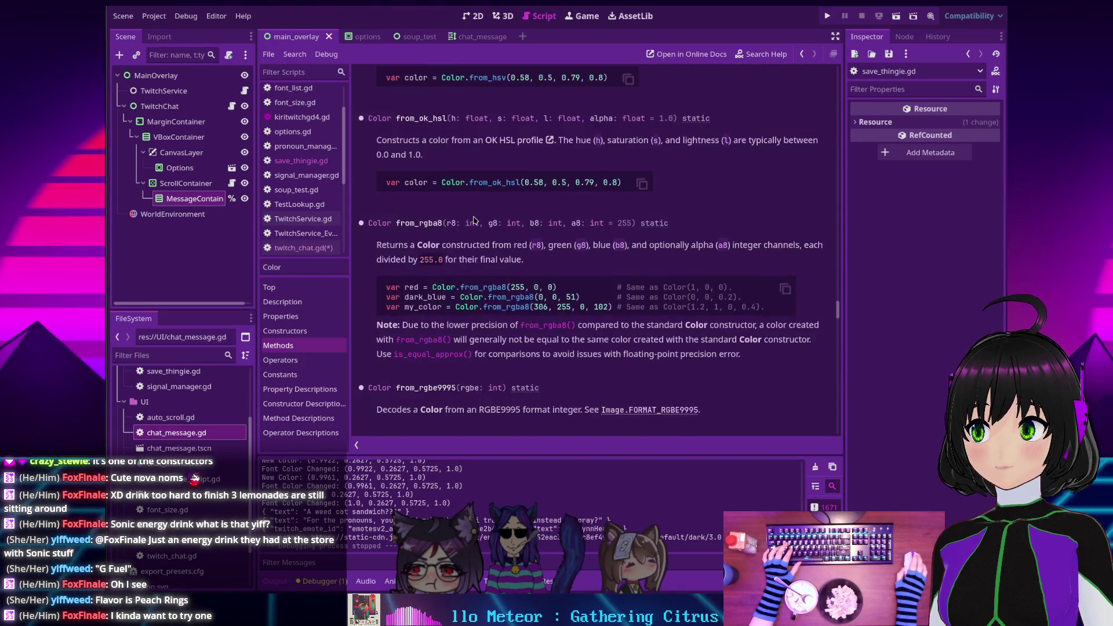
{"action": "scroll", "coordinate": [474, 220], "scroll_direction": "up", "scroll_amount": 8}
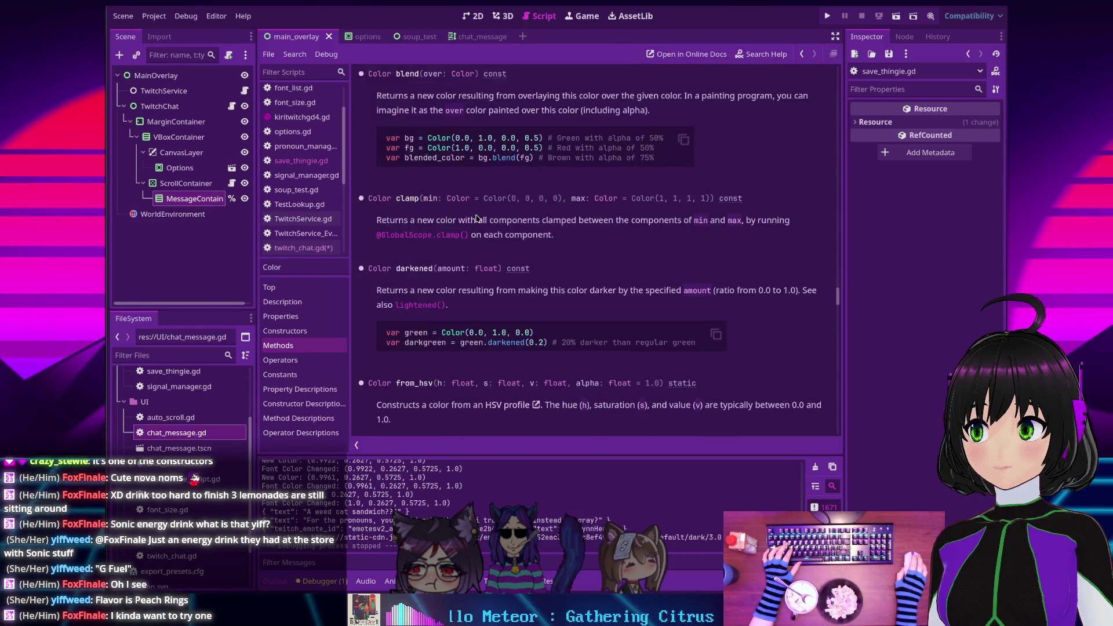
{"action": "scroll", "coordinate": [477, 218], "scroll_direction": "up", "scroll_amount": 1}
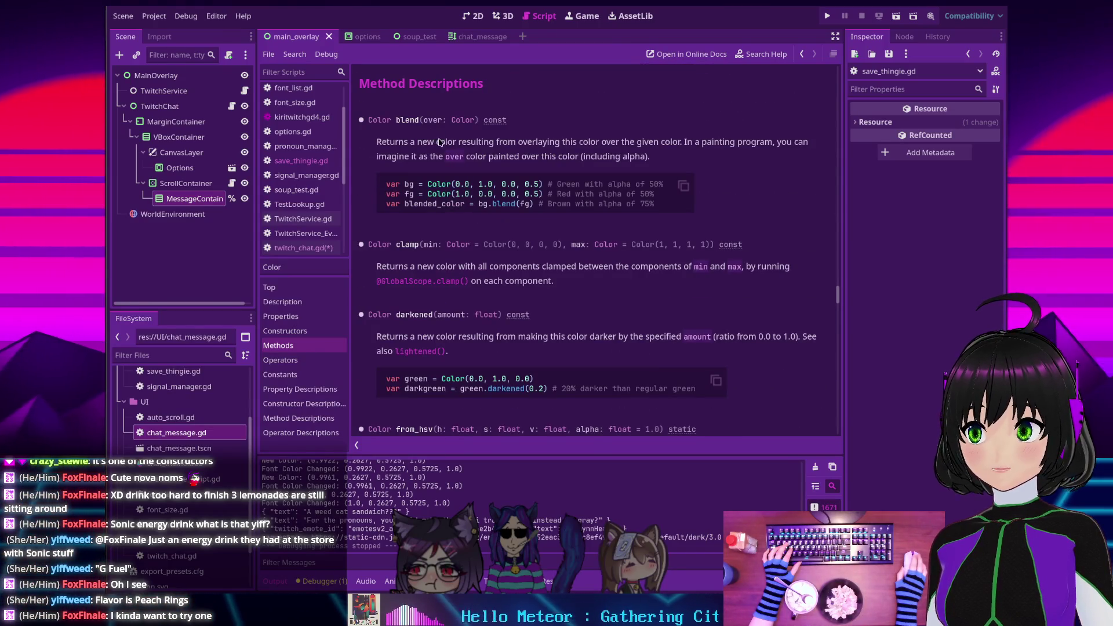
{"action": "scroll", "coordinate": [483, 146], "scroll_direction": "down", "scroll_amount": 3}
{"action": "scroll", "coordinate": [469, 152], "scroll_direction": "down", "scroll_amount": 12}
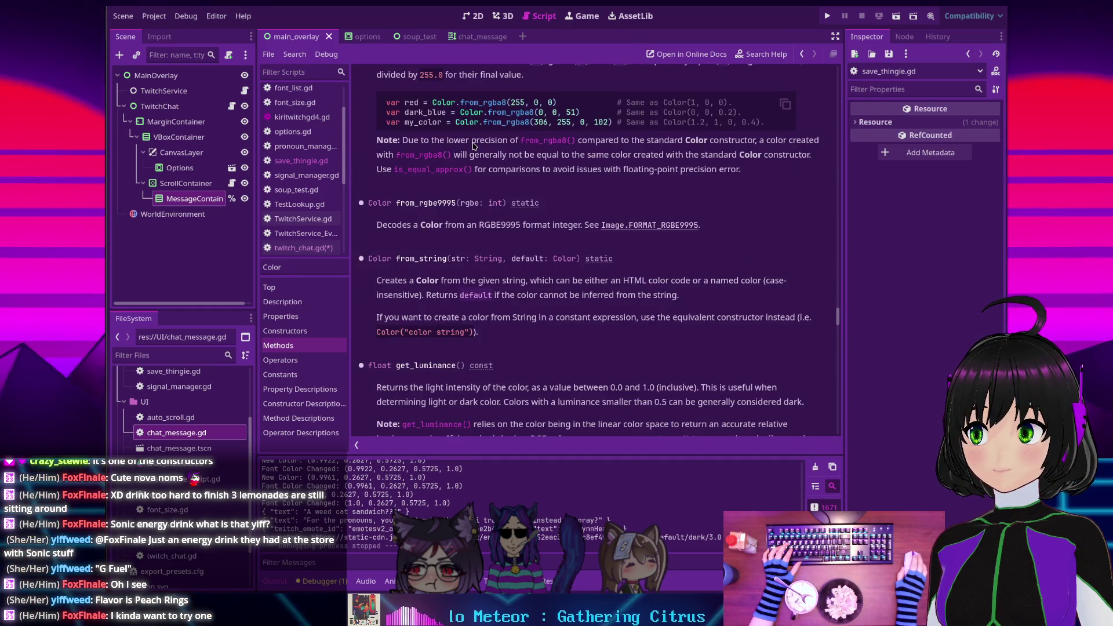
{"action": "scroll", "coordinate": [474, 146], "scroll_direction": "down", "scroll_amount": 2}
{"action": "scroll", "coordinate": [474, 145], "scroll_direction": "down", "scroll_amount": 7}
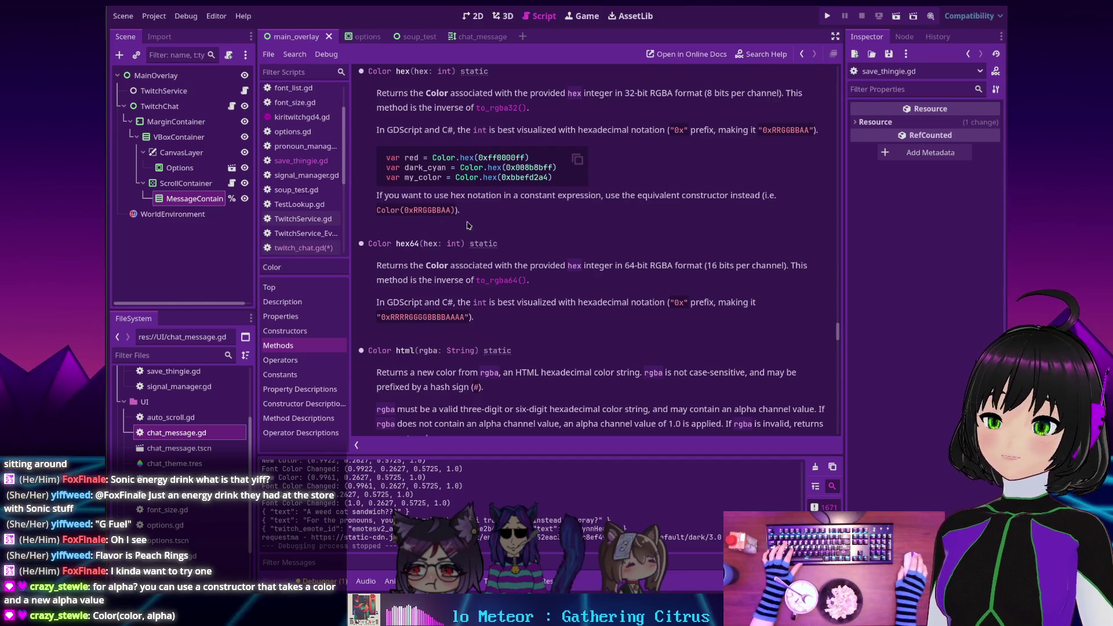
{"action": "scroll", "coordinate": [475, 244], "scroll_direction": "up", "scroll_amount": 3}
{"action": "scroll", "coordinate": [464, 243], "scroll_direction": "up", "scroll_amount": 3}
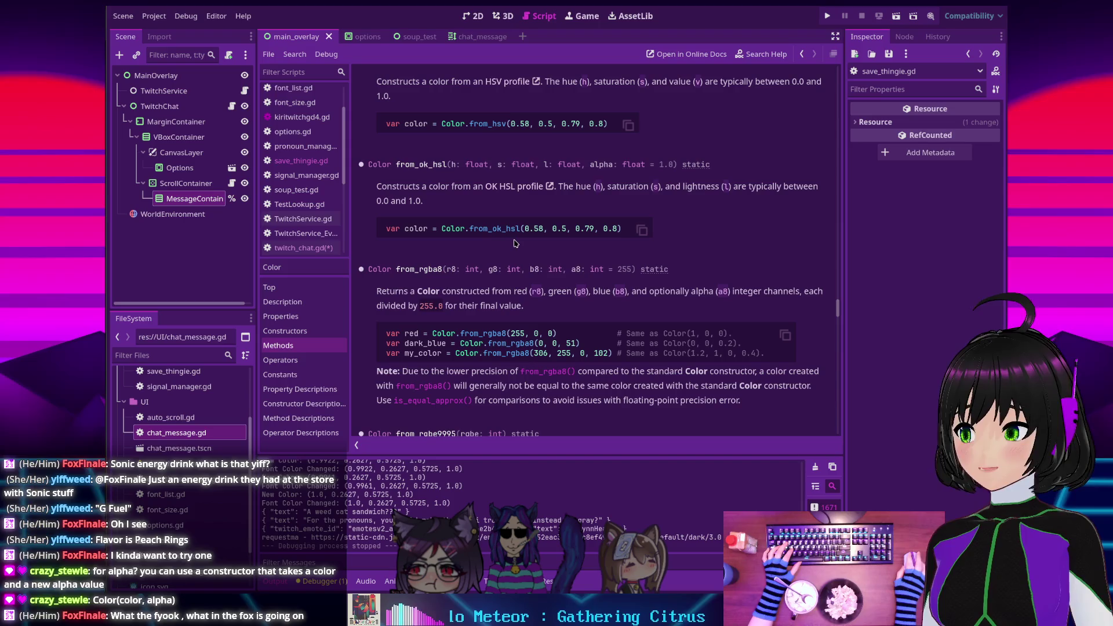
{"action": "scroll", "coordinate": [488, 236], "scroll_direction": "up", "scroll_amount": 10}
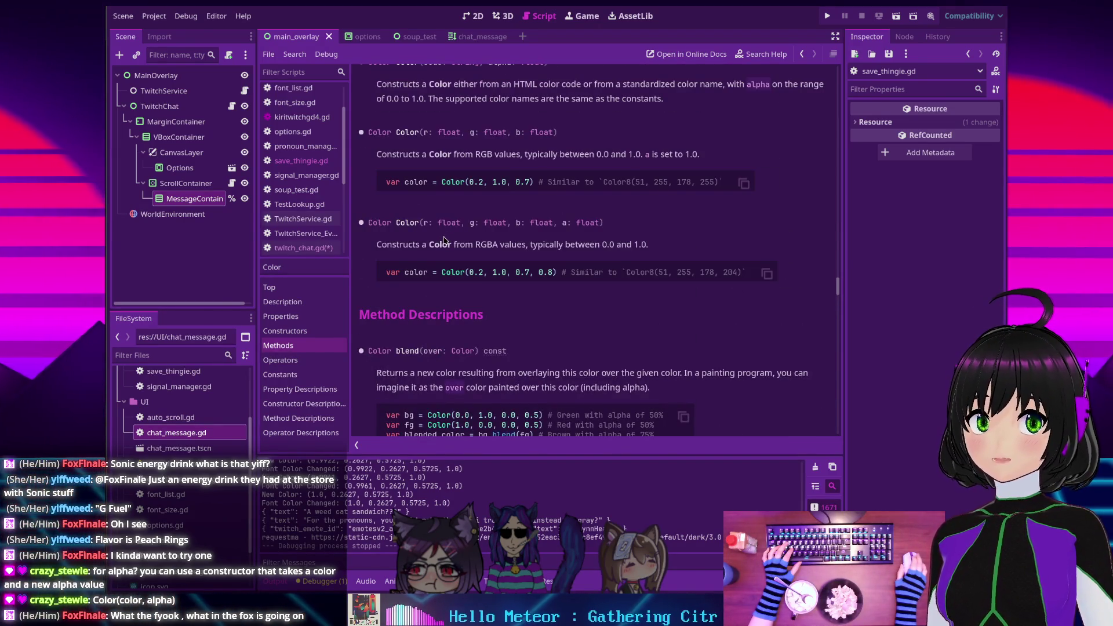
Append .darkened(0.2) to SaveThingie.font_color on line 60, save twitch_chat.gd, and run the project
{"action": "key", "text": "alt+Left"}
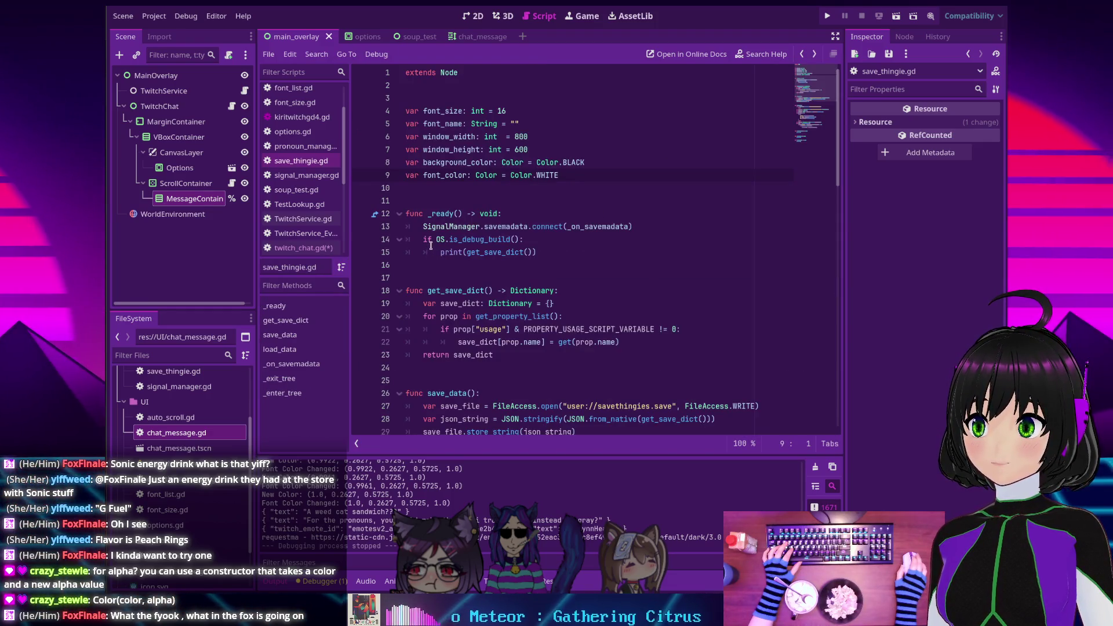
{"action": "scroll", "coordinate": [435, 239], "scroll_direction": "down", "scroll_amount": 2}
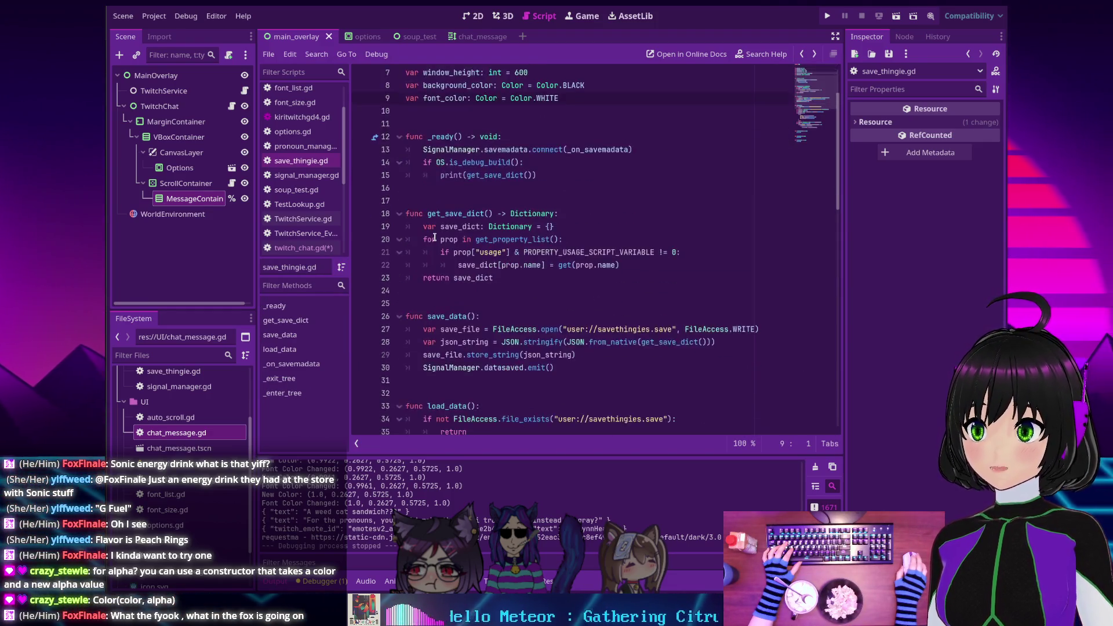
{"action": "left_click", "coordinate": [293, 247]}
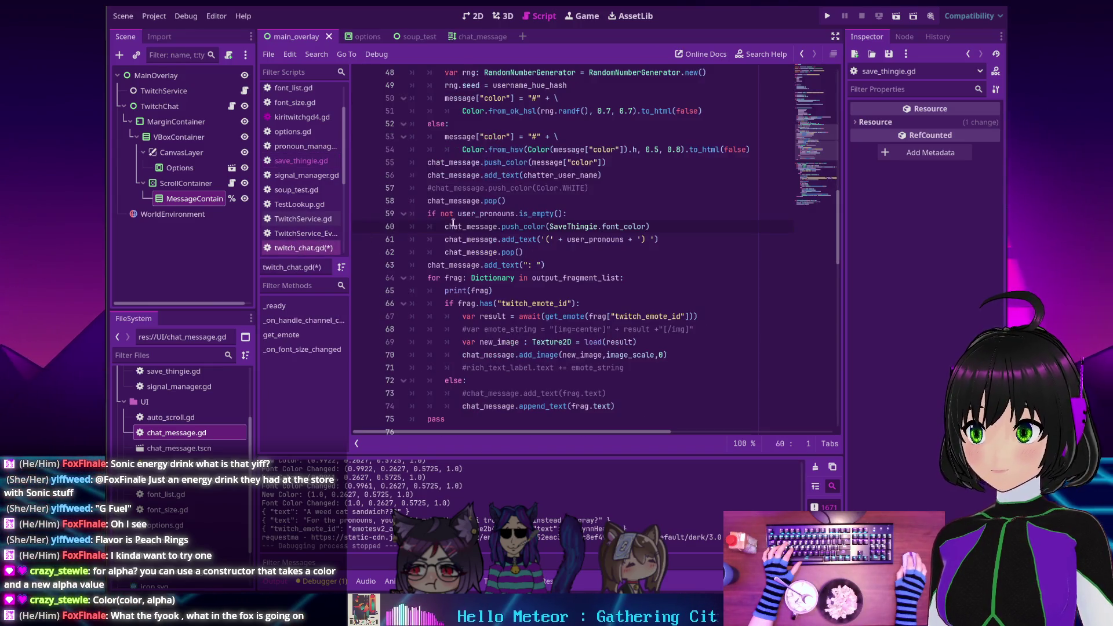
{"action": "left_click", "coordinate": [648, 227]}
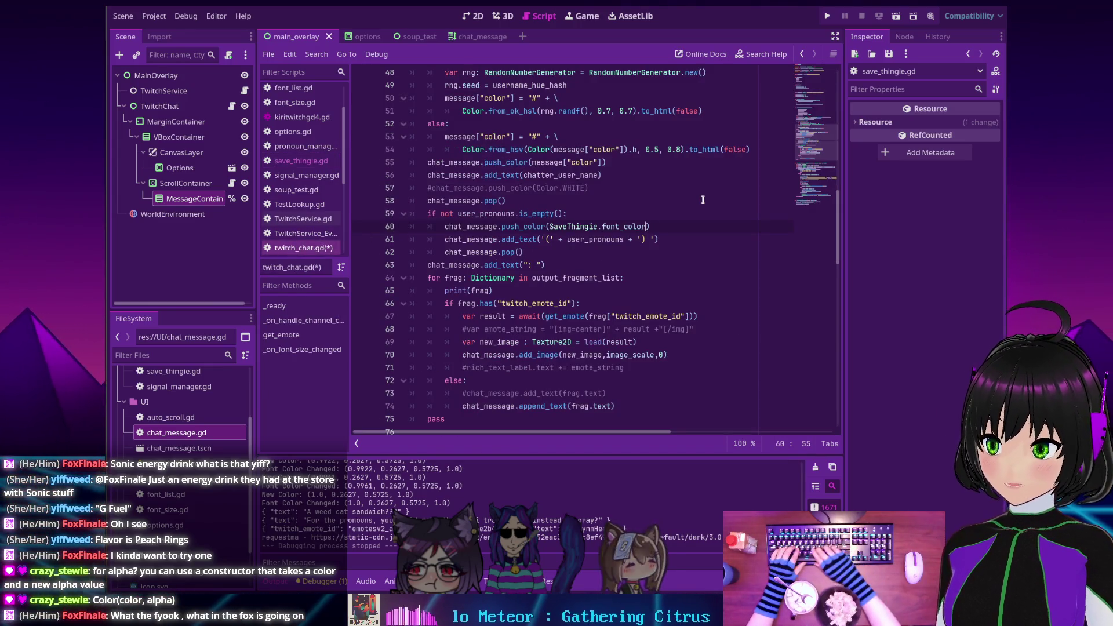
{"action": "type", "text": ".dark"}
{"action": "key", "text": "Return"}
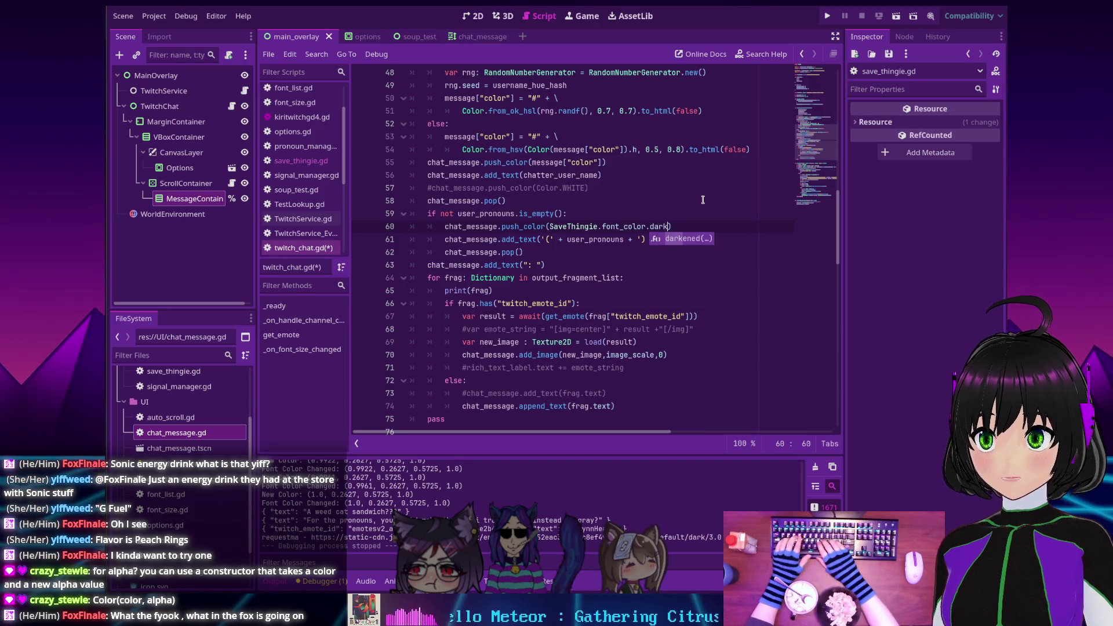
{"action": "type", "text": "ened(0.2"}
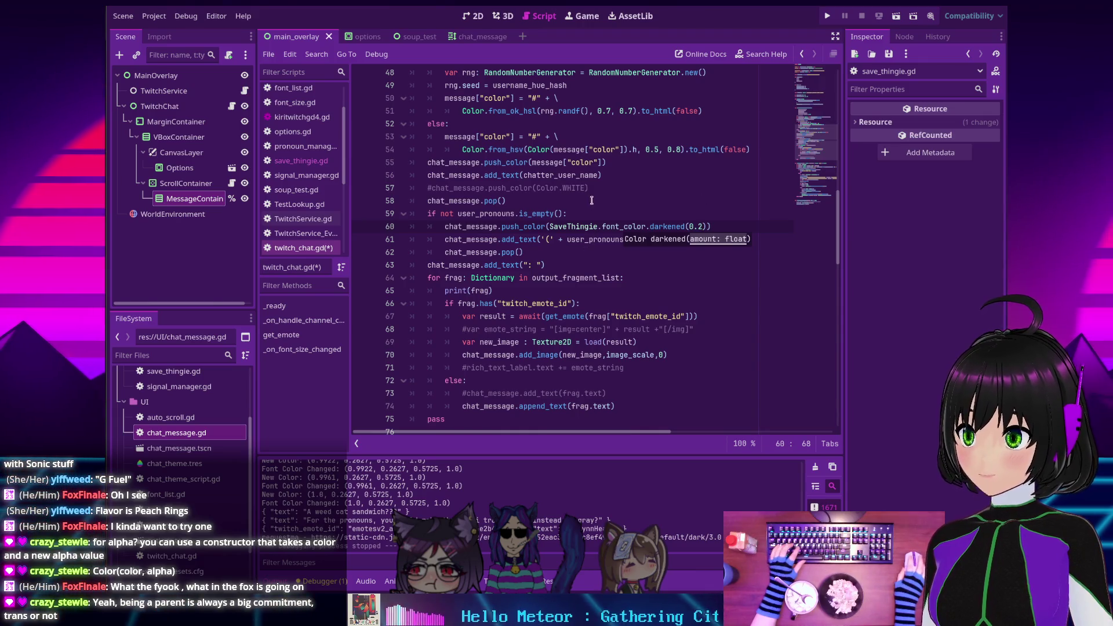
{"action": "left_click", "coordinate": [659, 199]}
{"action": "key", "text": "ctrl+s"}
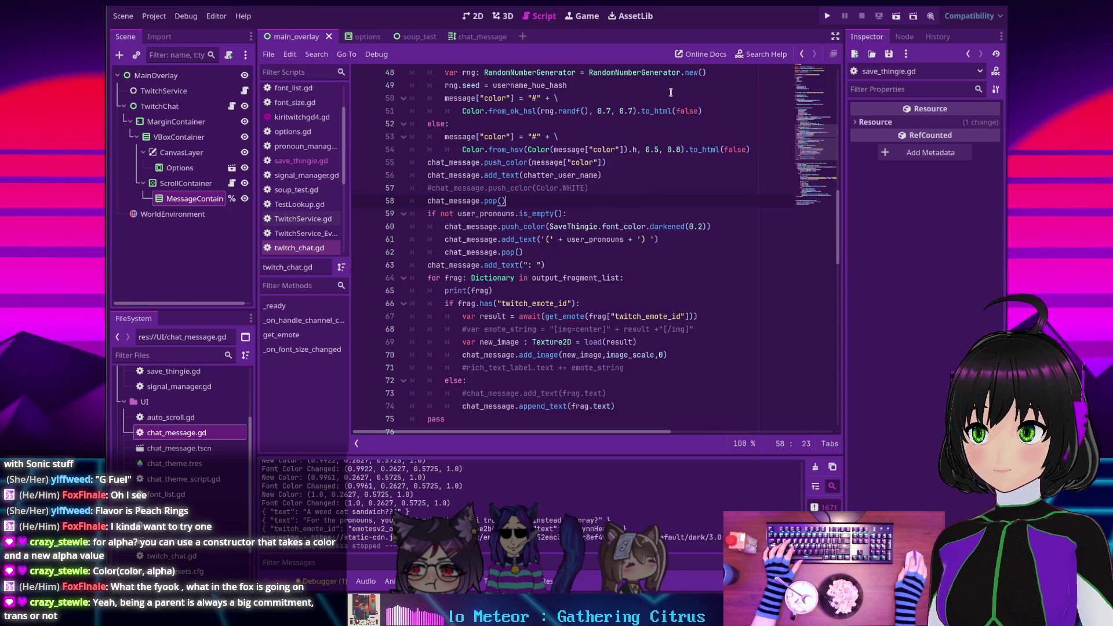
{"action": "left_click", "coordinate": [827, 16]}
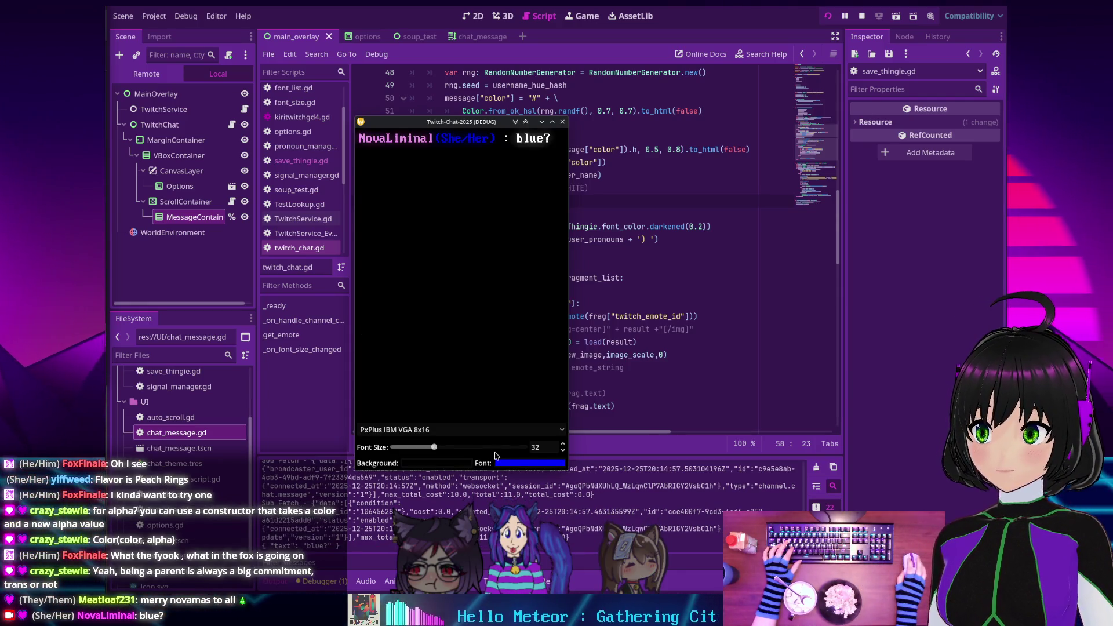
Set the running chat window's font colour to magenta (blue 232, red 255), then close the window
{"action": "left_click", "coordinate": [515, 464]}
{"action": "left_click_drag", "start_coordinate": [522, 373], "coordinate": [521, 378]}
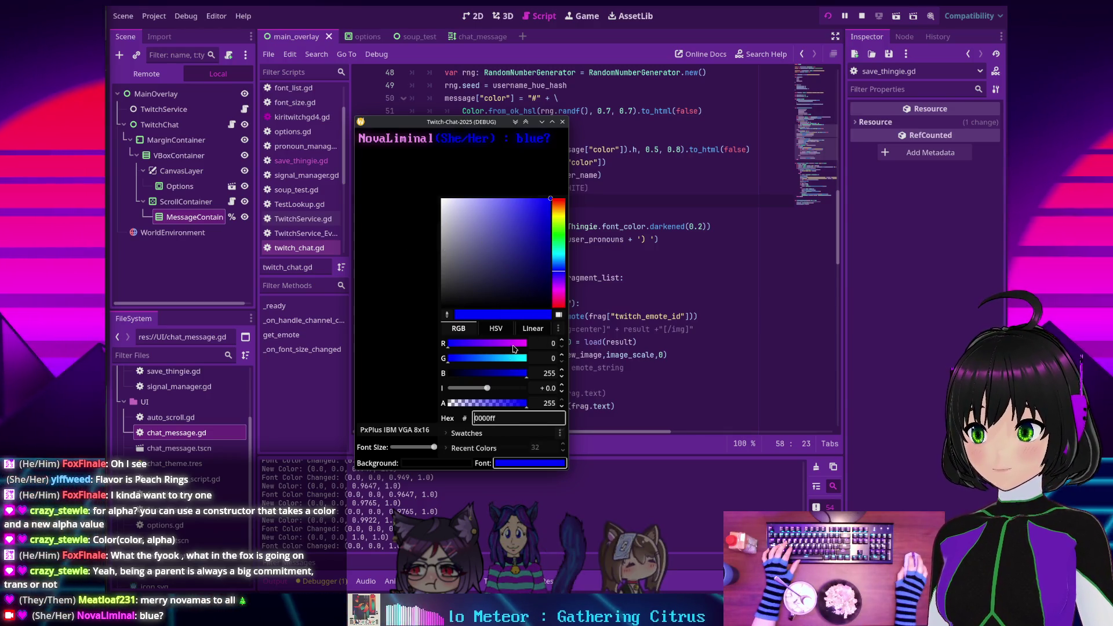
{"action": "left_click_drag", "start_coordinate": [464, 344], "coordinate": [526, 344]}
{"action": "key", "text": "Escape"}
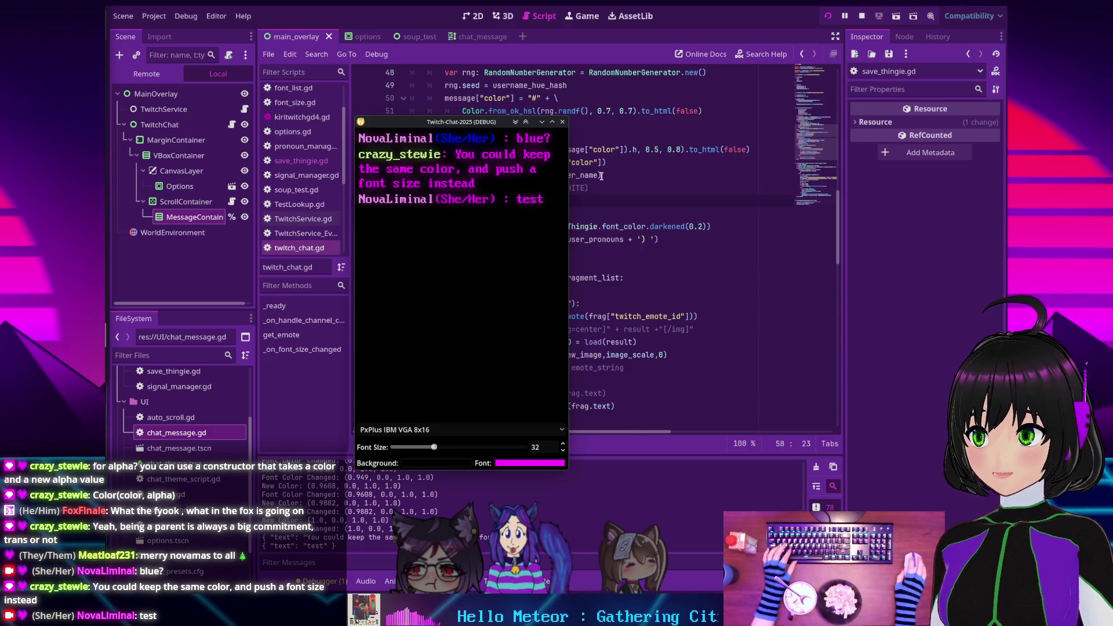
{"action": "left_click", "coordinate": [862, 16]}
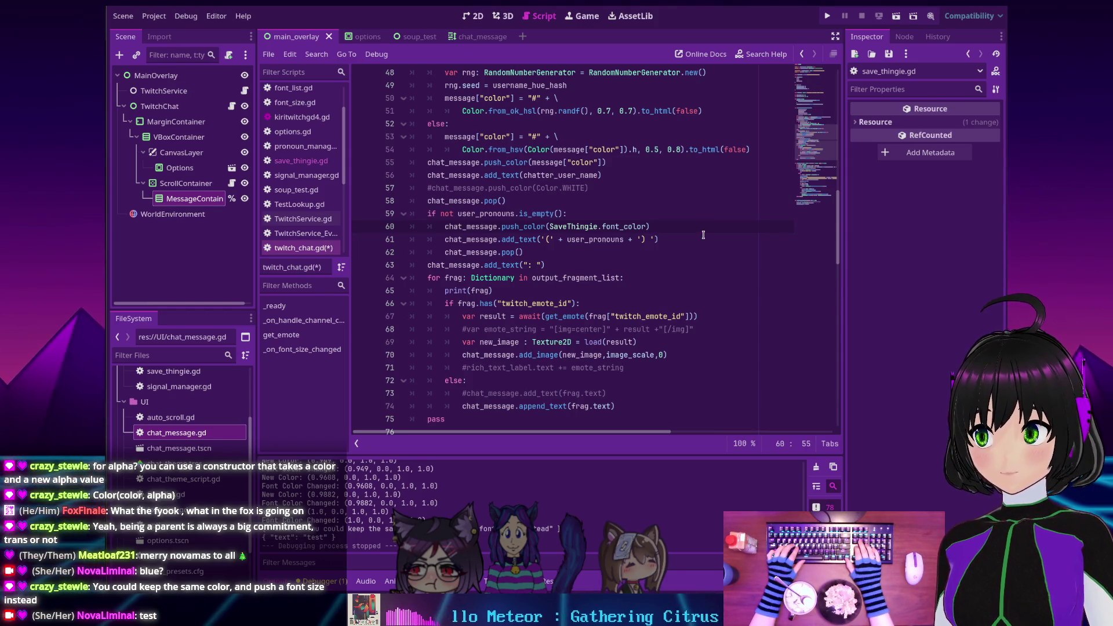
Replace line 60 with chat_message.push_font_size(SaveThingie.font_size - 6) and save the script
{"action": "key", "text": "shift+Home"}
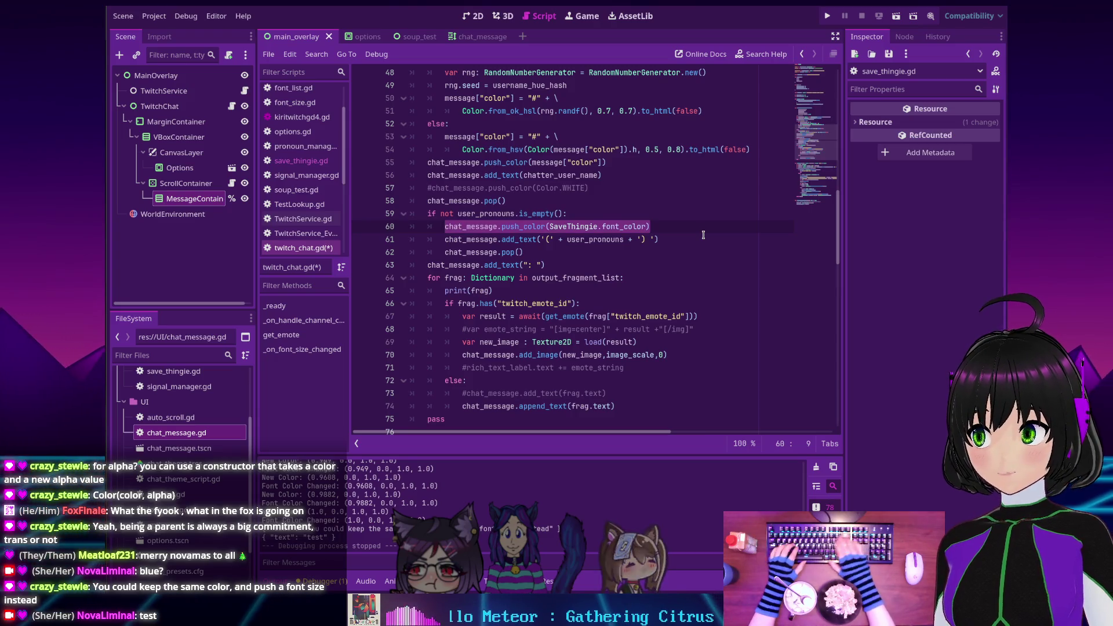
{"action": "type", "text": "chat"}
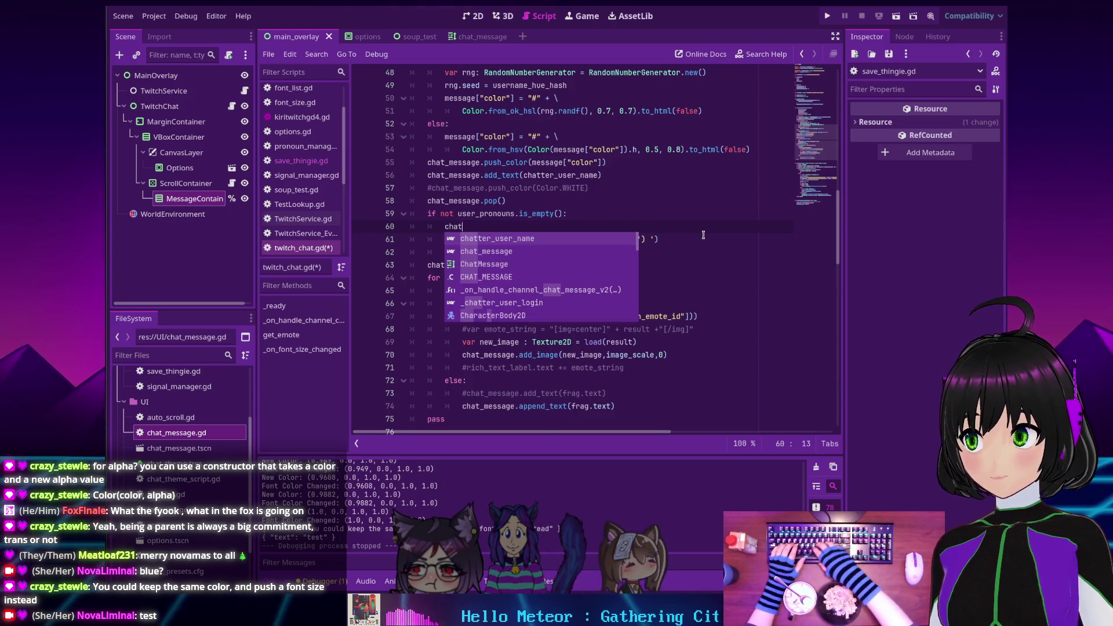
{"action": "key", "text": "Down"}
{"action": "key", "text": "Return"}
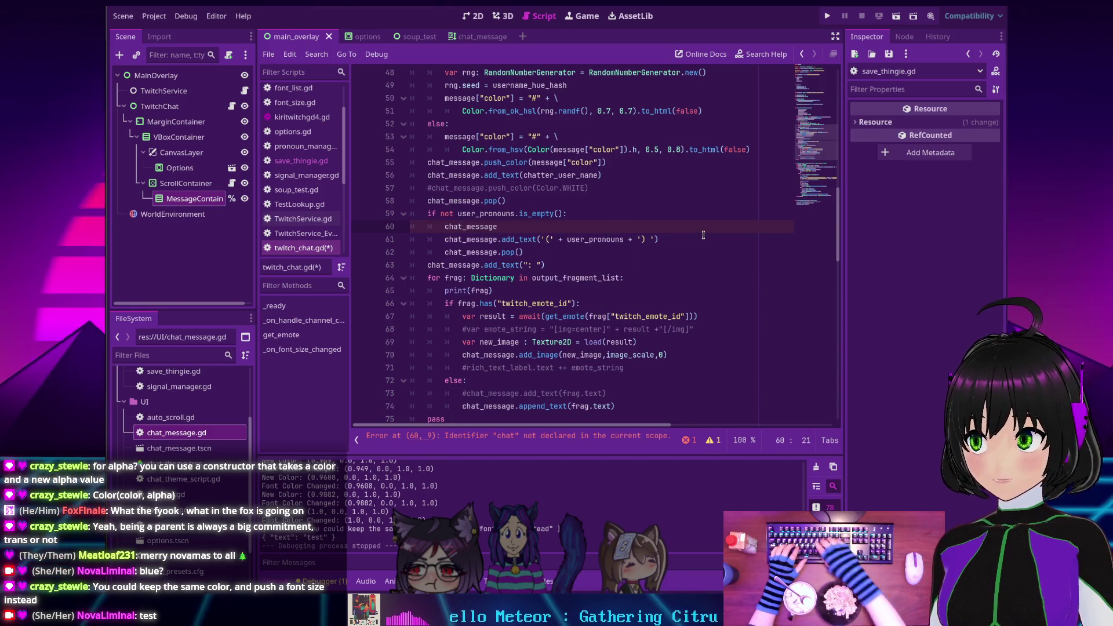
{"action": "type", "text": ".pu"}
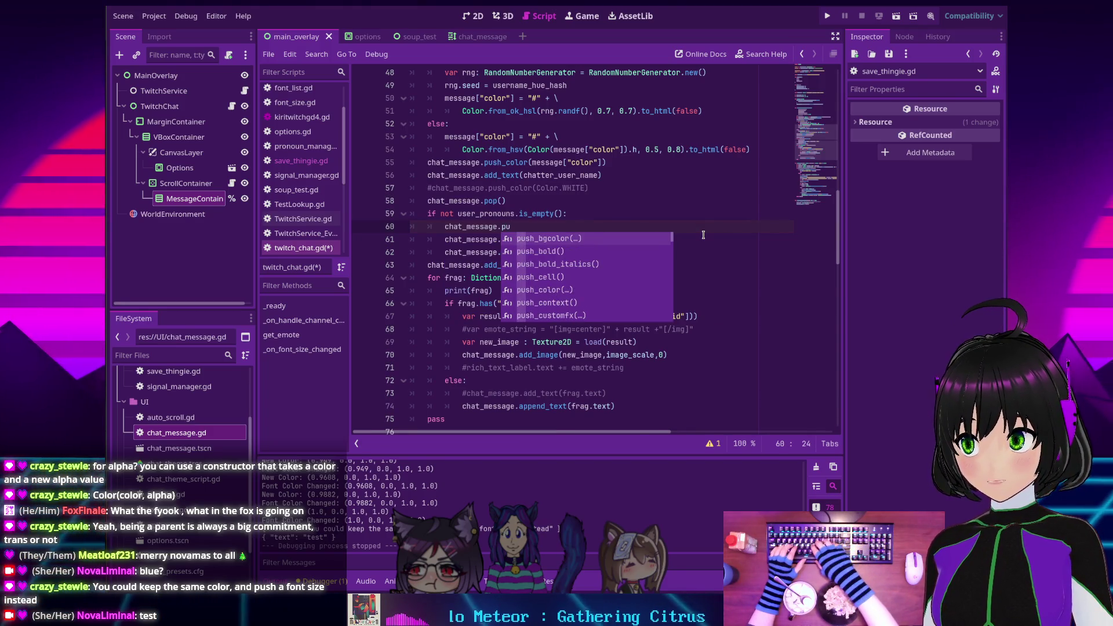
{"action": "type", "text": "sh_"}
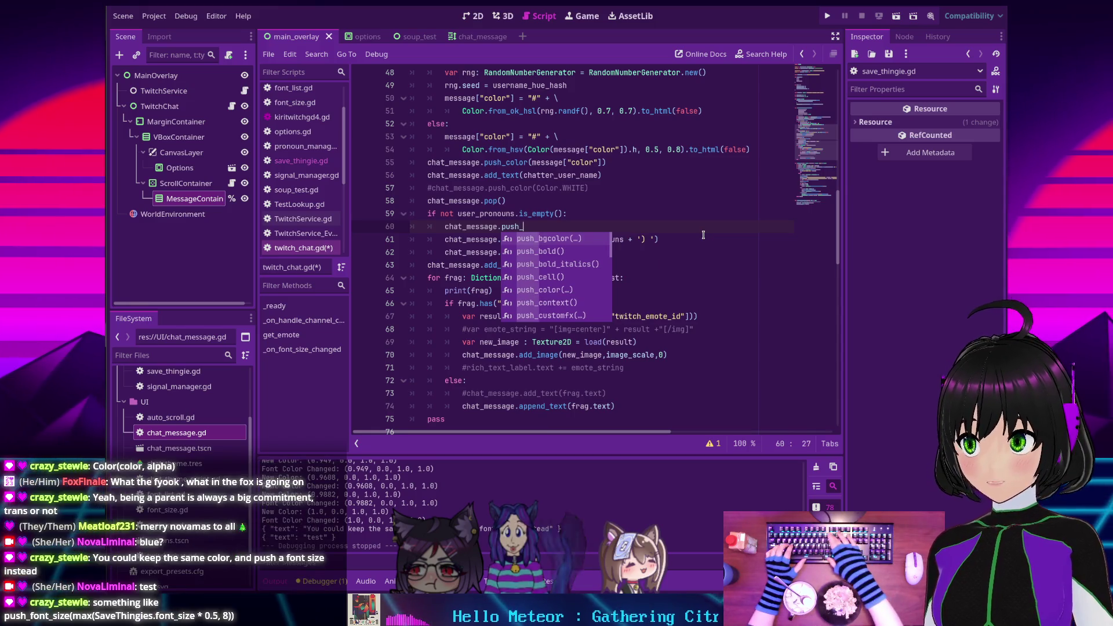
{"action": "type", "text": "f"}
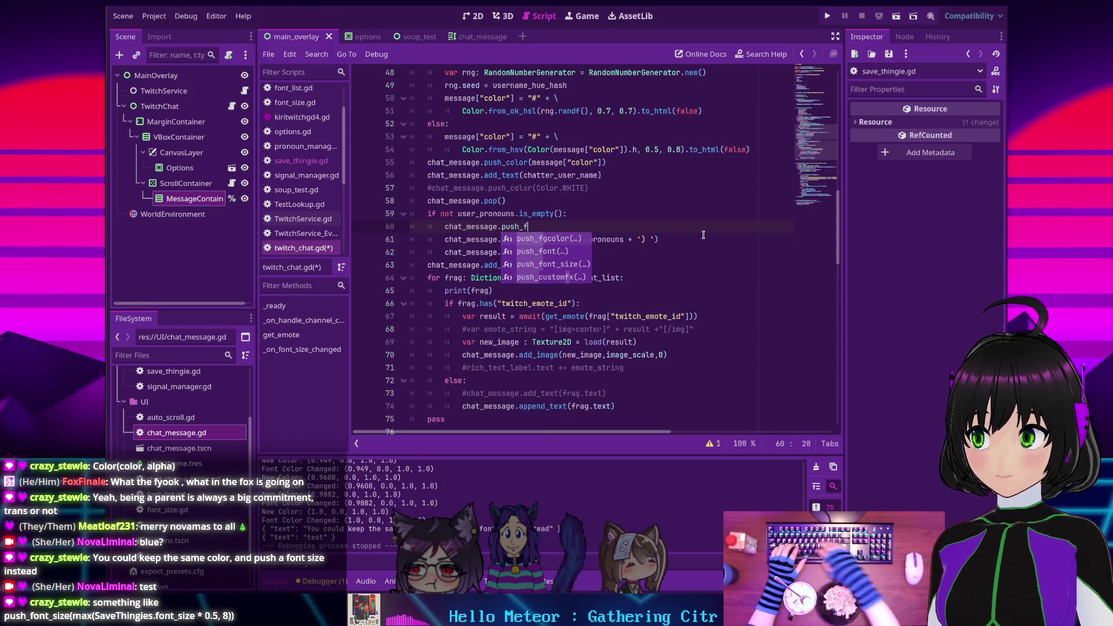
{"action": "key", "text": "Down"}
{"action": "key", "text": "Down"}
{"action": "key", "text": "Return"}
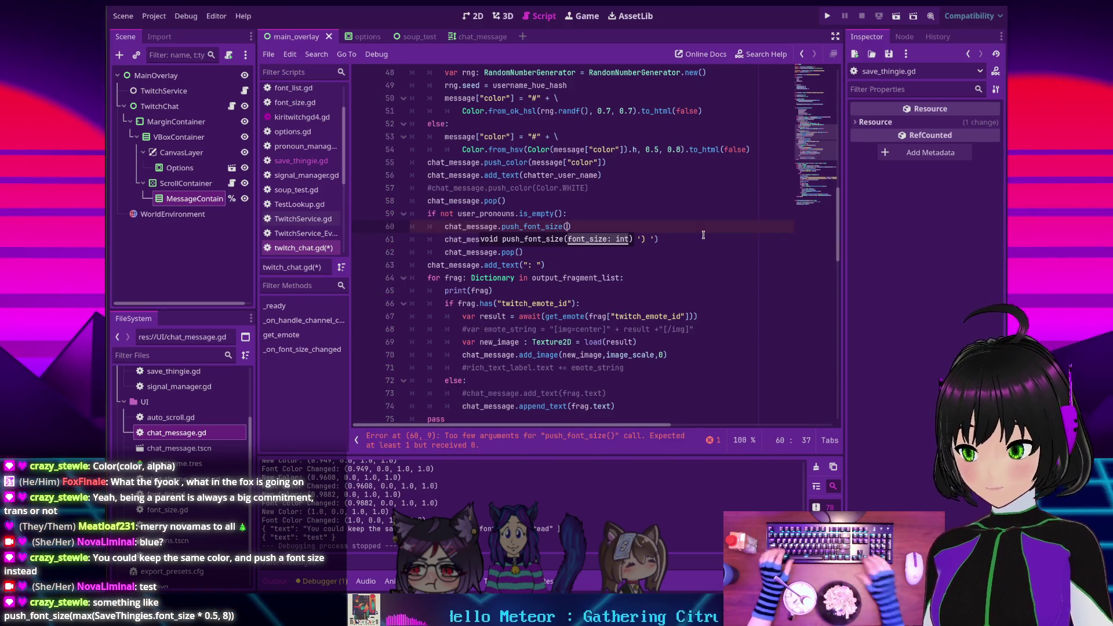
{"action": "type", "text": "SaveThingie"}
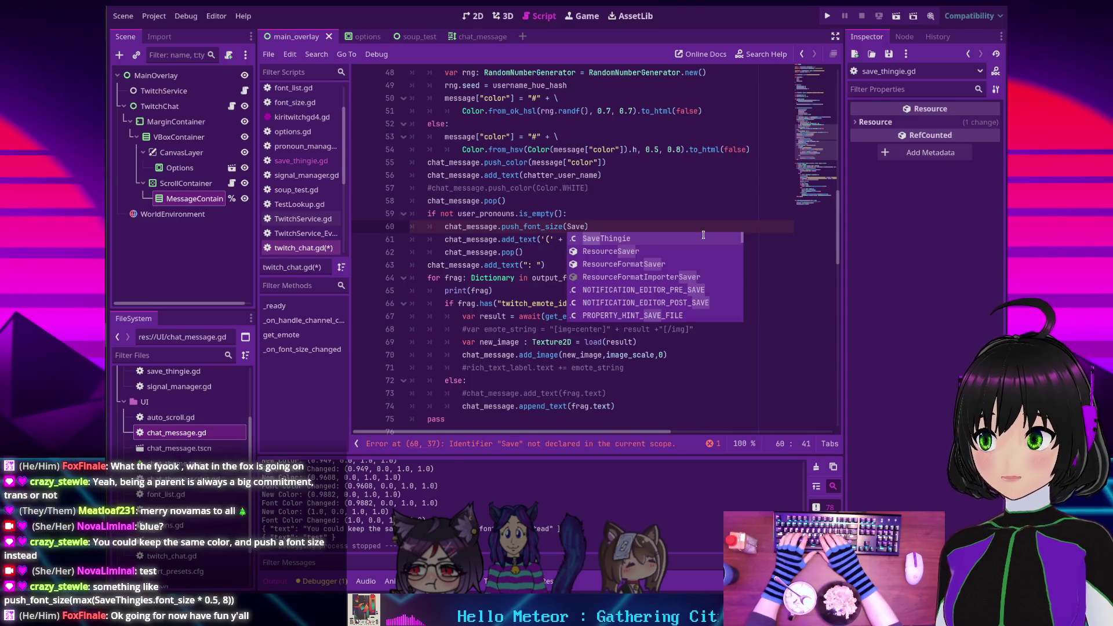
{"action": "type", "text": ".font"}
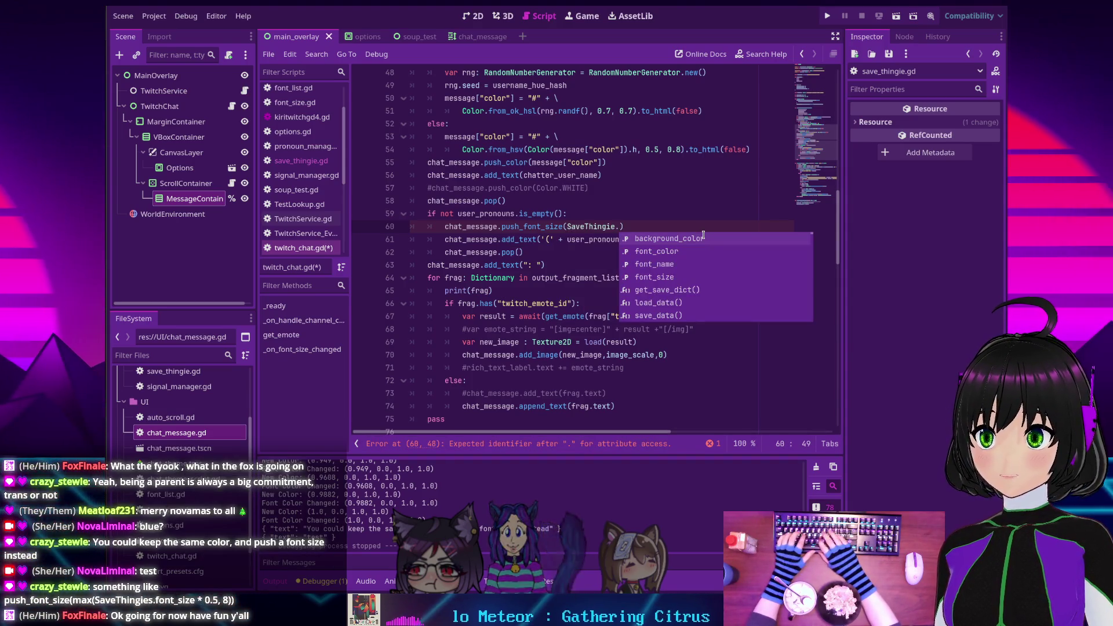
{"action": "key", "text": "Down"}
{"action": "key", "text": "Down"}
{"action": "key", "text": "Return"}
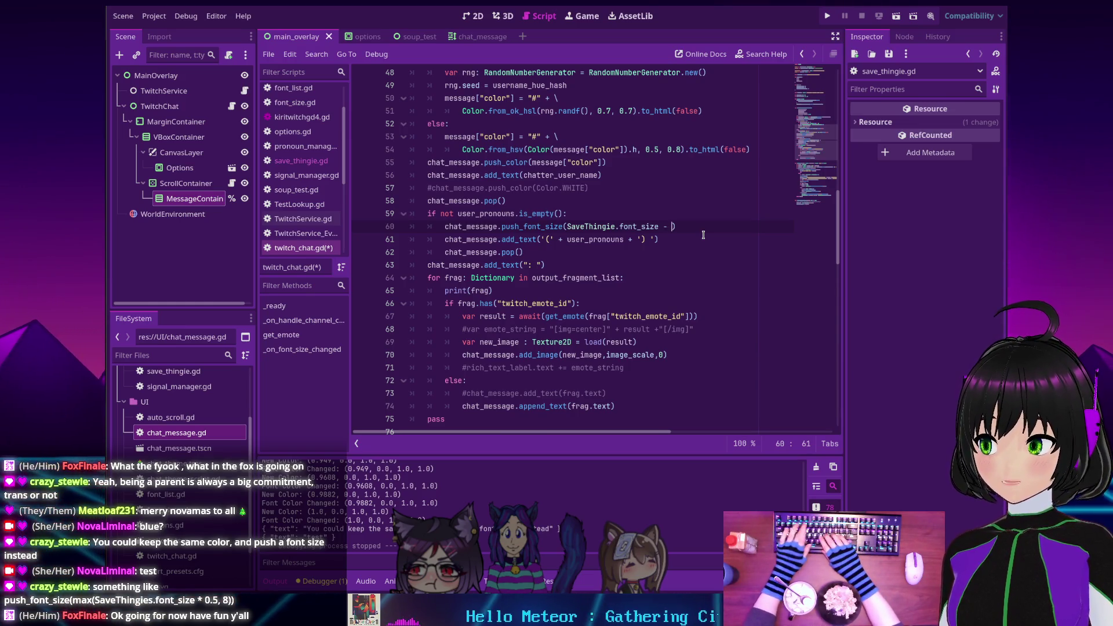
{"action": "type", "text": "6"}
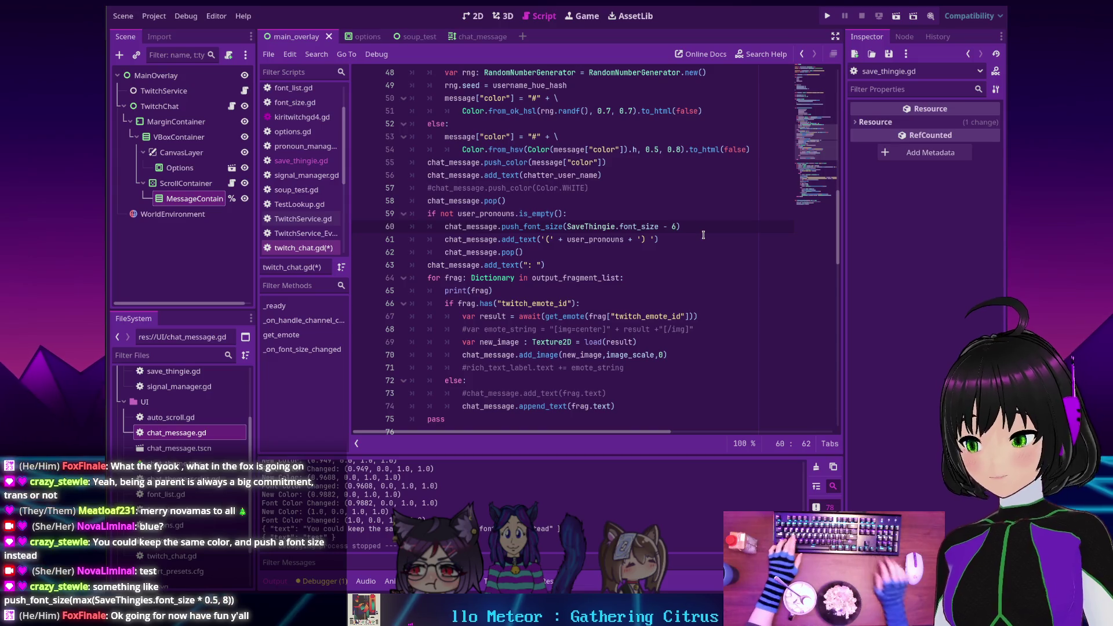
{"action": "key", "text": "ctrl+s"}
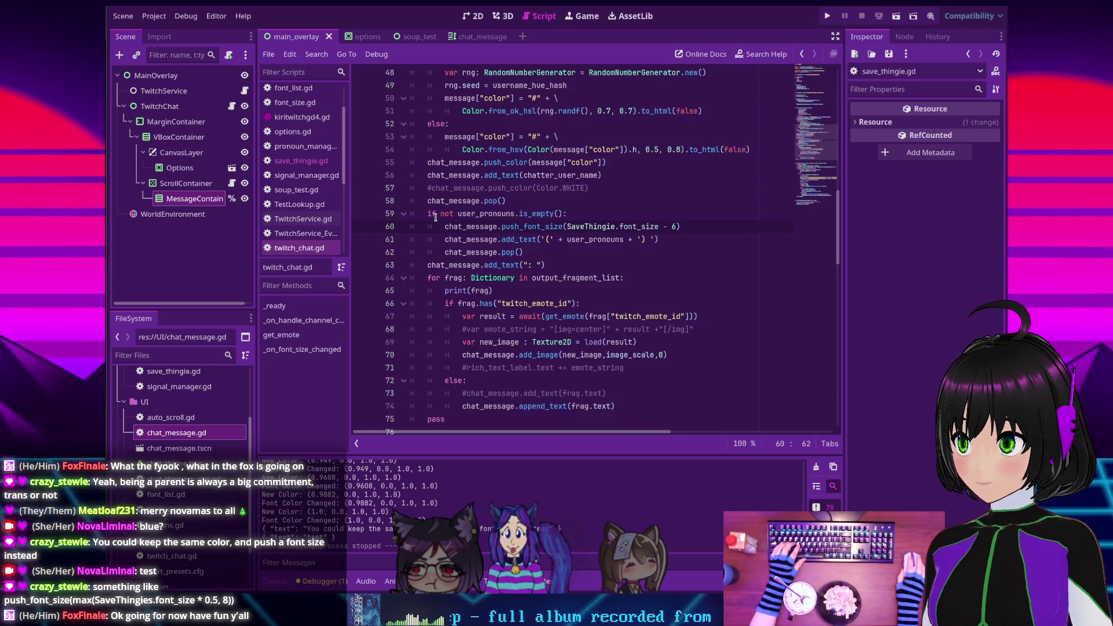
Rewrite the line 60 font size as max(SaveThingie.font_size * 0.8, 8) and save twitch_chat.gd
{"action": "left_click", "coordinate": [567, 227]}
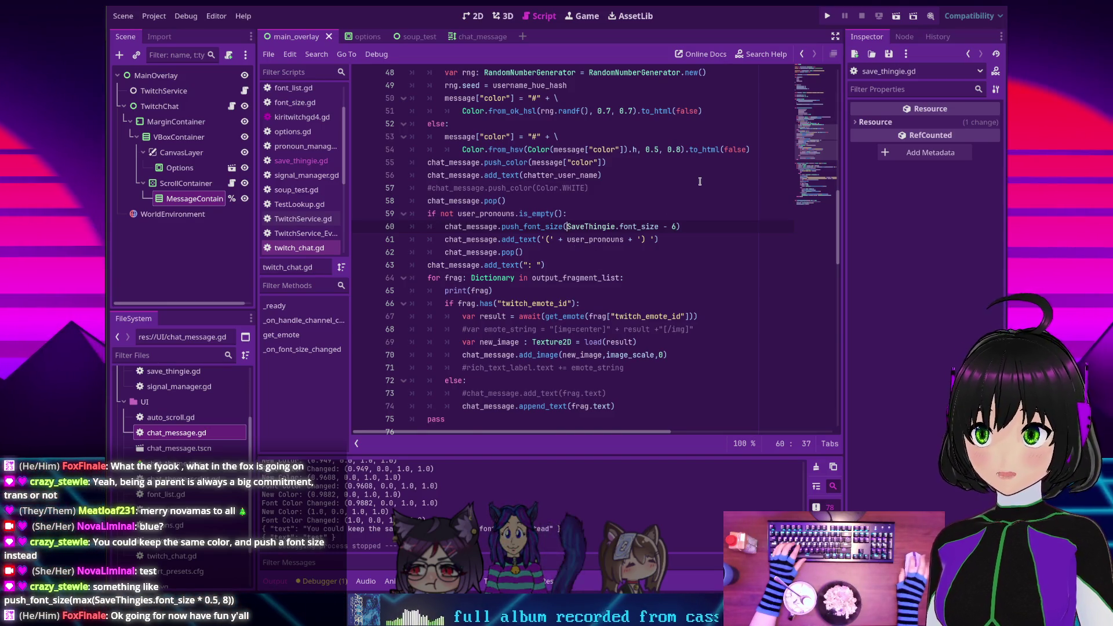
{"action": "type", "text": "min("}
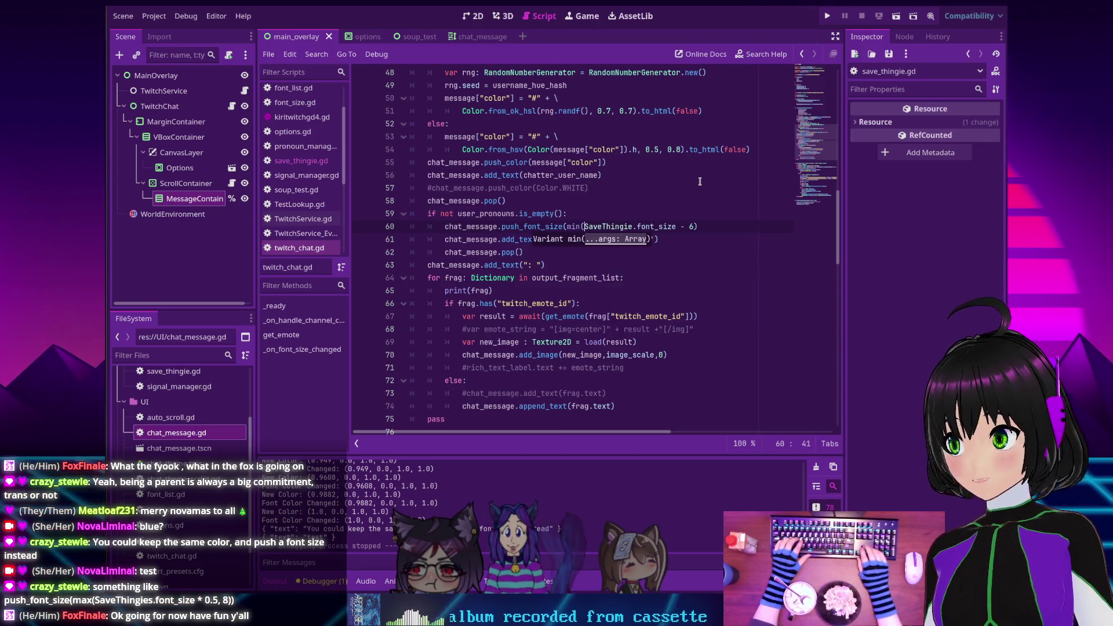
{"action": "key", "text": "End"}
{"action": "key", "text": "Left"}
{"action": "key", "text": "Left"}
{"action": "key", "text": "BackSpace"}
{"action": "key", "text": "BackSpace"}
{"action": "key", "text": "Delete"}
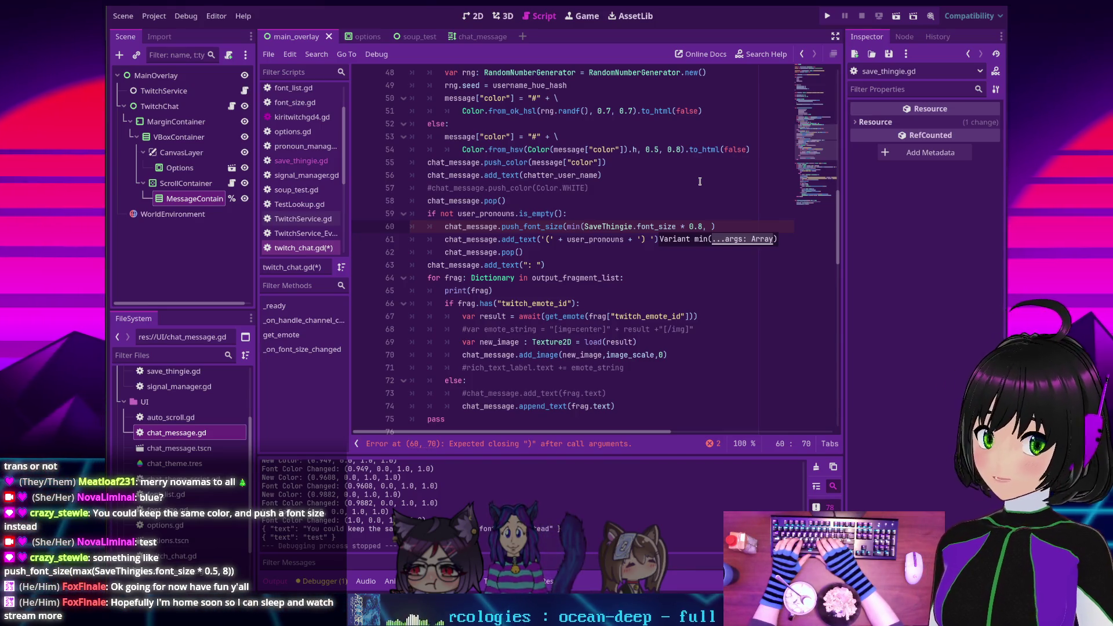
{"action": "type", "text": "8"}
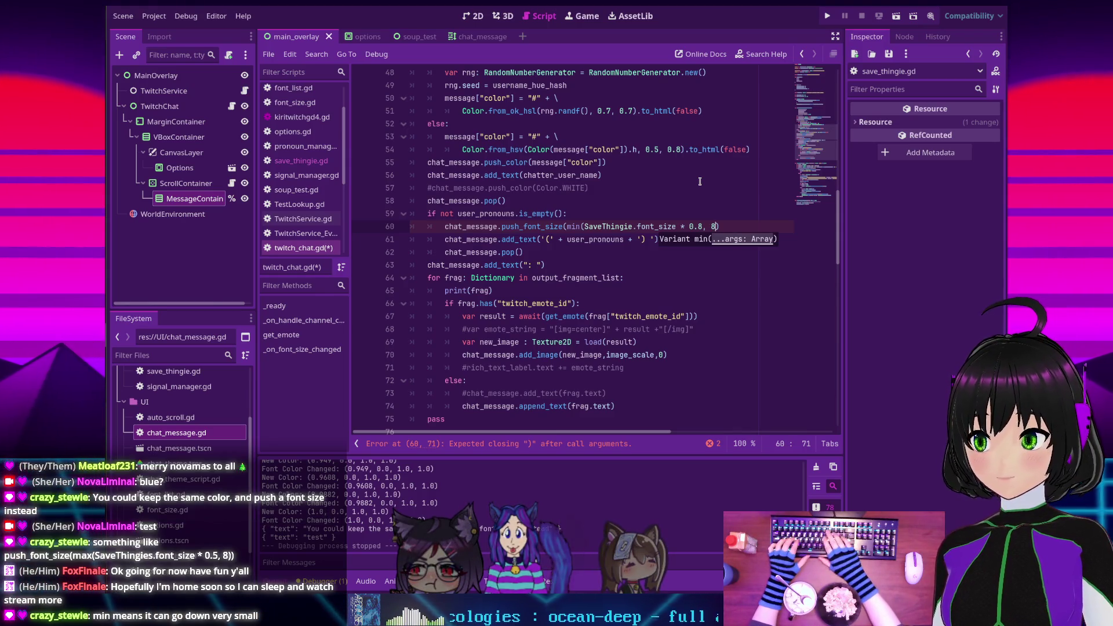
{"action": "type", "text": "))"}
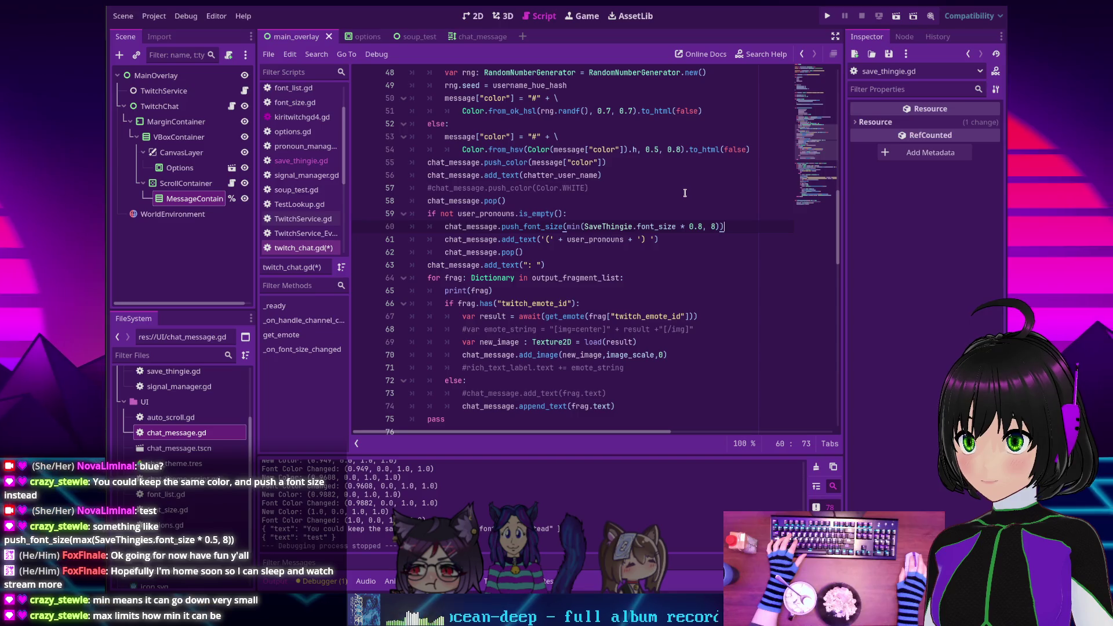
{"action": "left_click", "coordinate": [576, 227]}
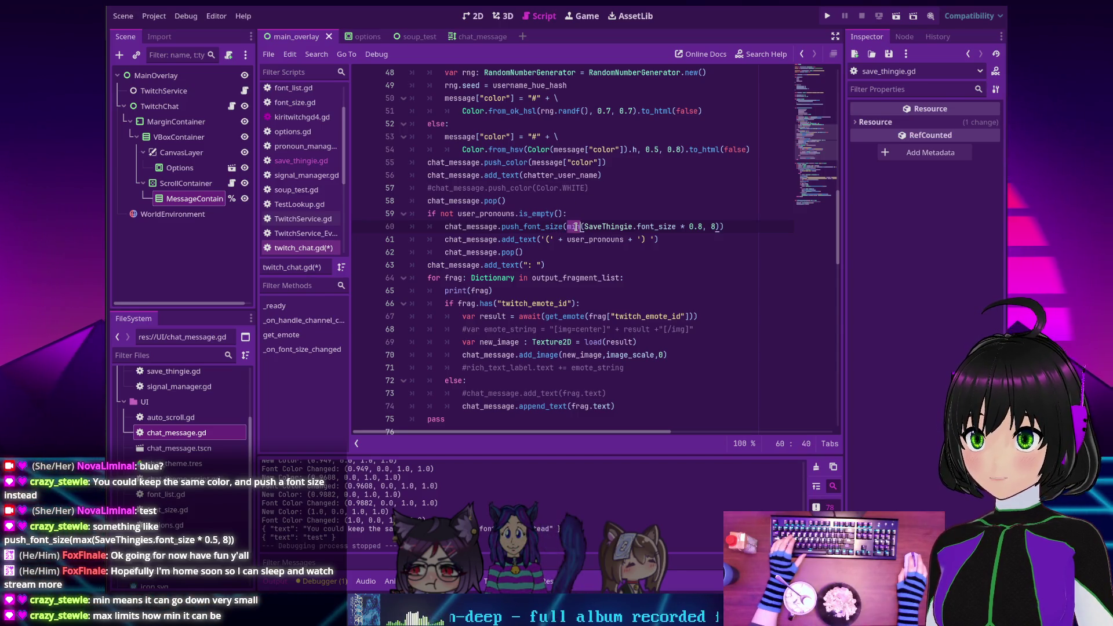
{"action": "type", "text": "max"}
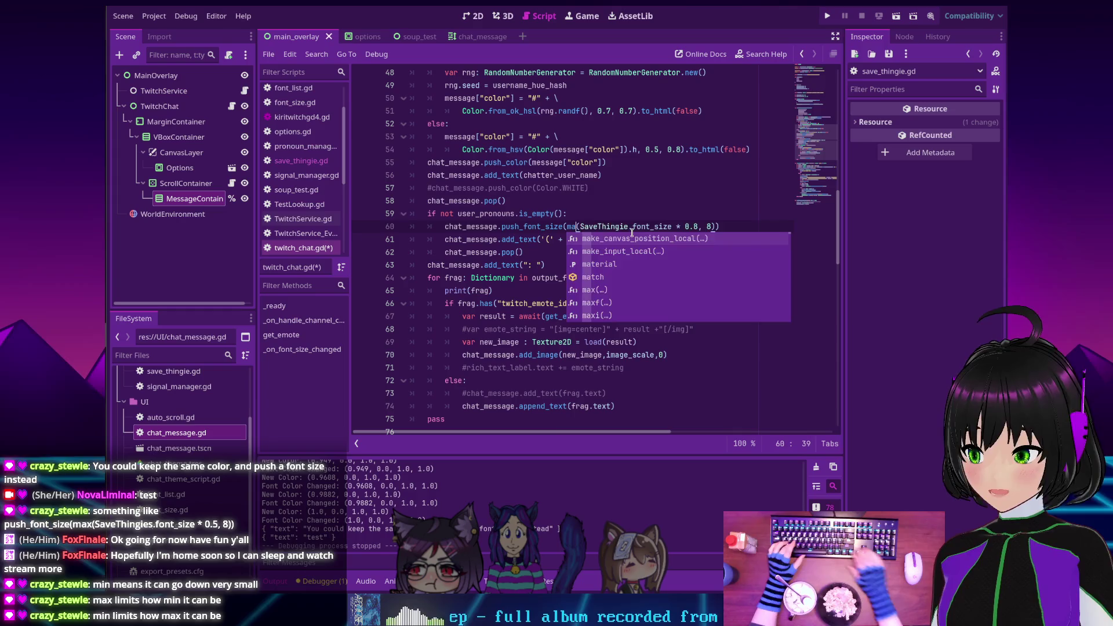
{"action": "left_click", "coordinate": [567, 216]}
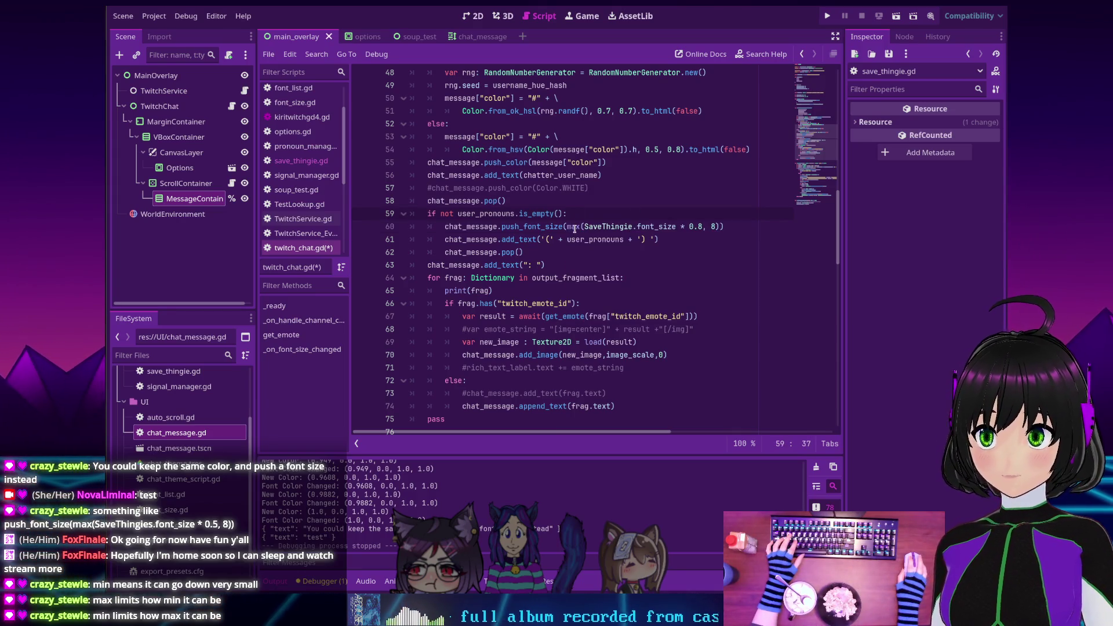
{"action": "mouse_move", "coordinate": [574, 227]}
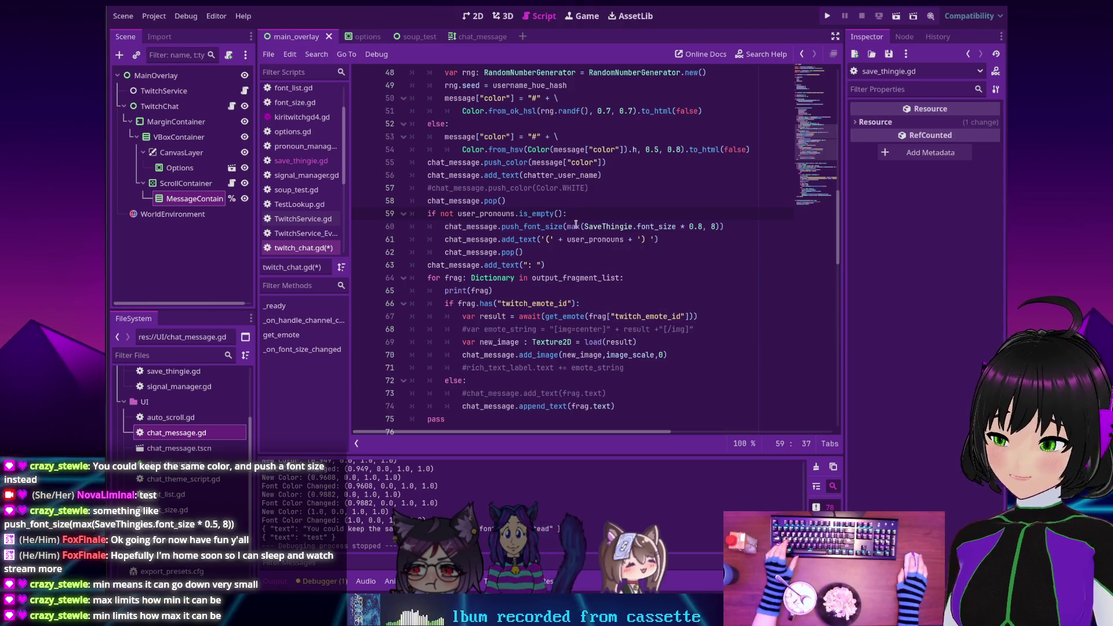
{"action": "key", "text": "ctrl+s"}
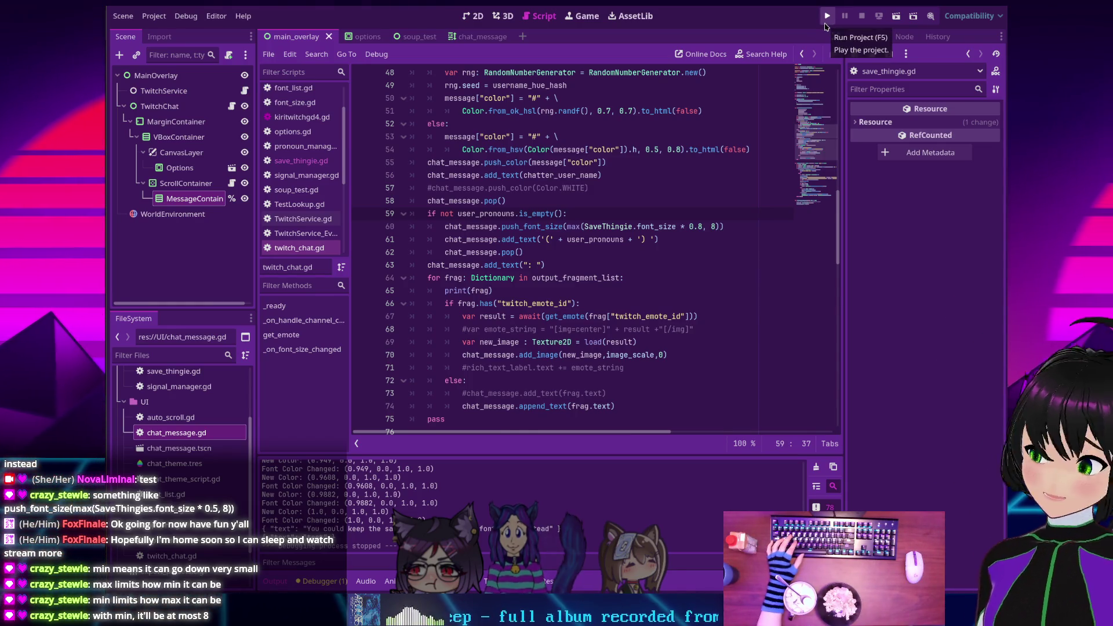
{"action": "left_click", "coordinate": [828, 19]}
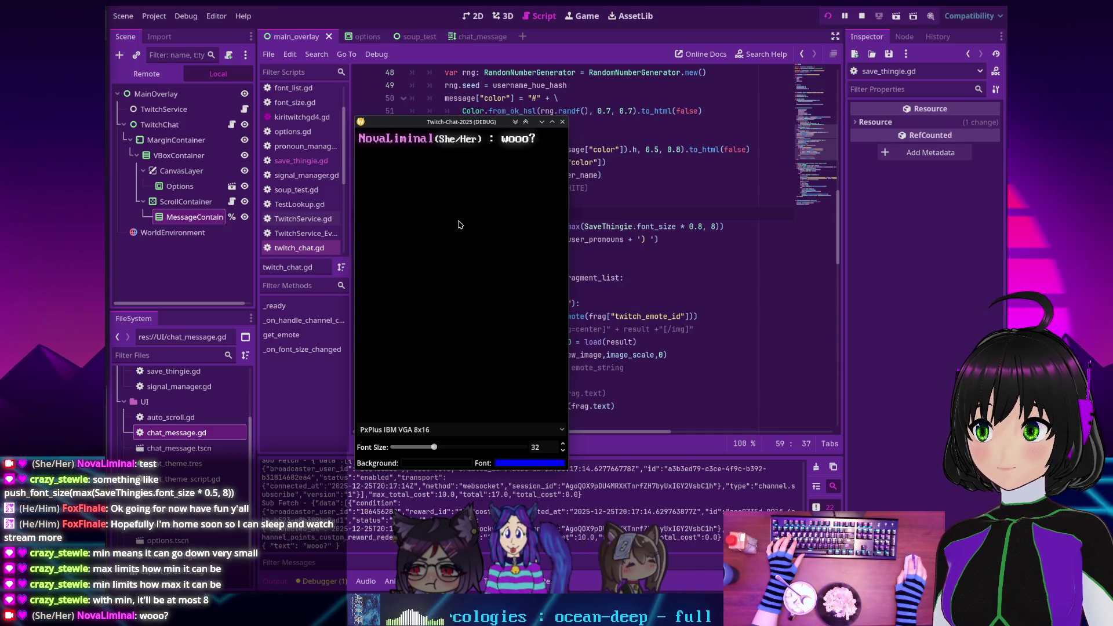
{"action": "left_click", "coordinate": [862, 16]}
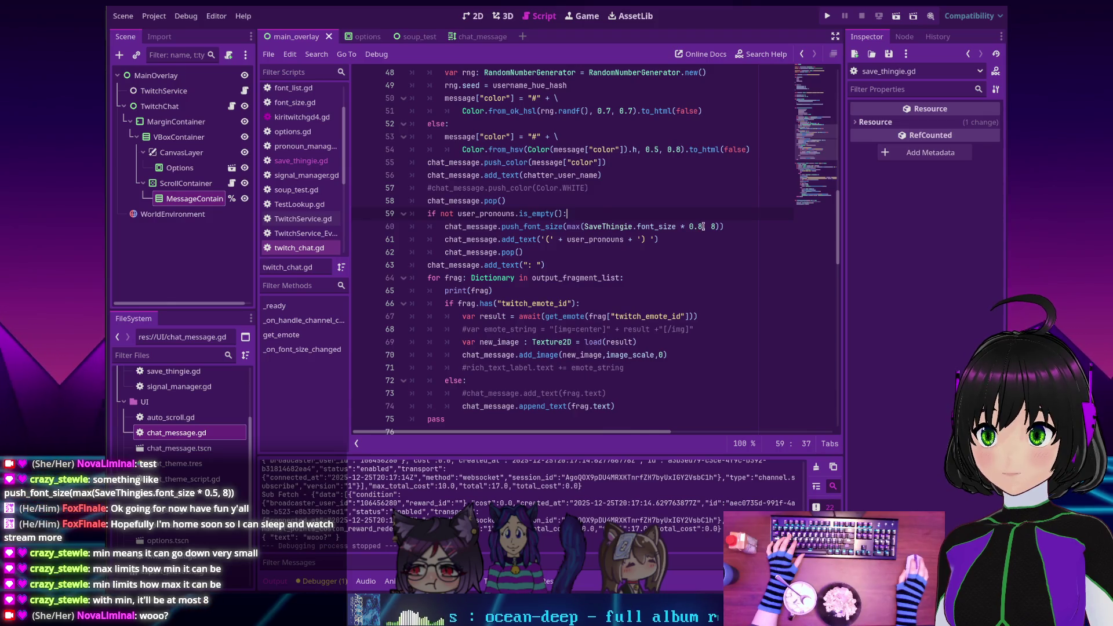
Change the scale factor to 0.5, rerun the overlay, and test font sizes 14 and 16 with the slider
{"action": "key", "text": "BackSpace"}
{"action": "type", "text": "5"}
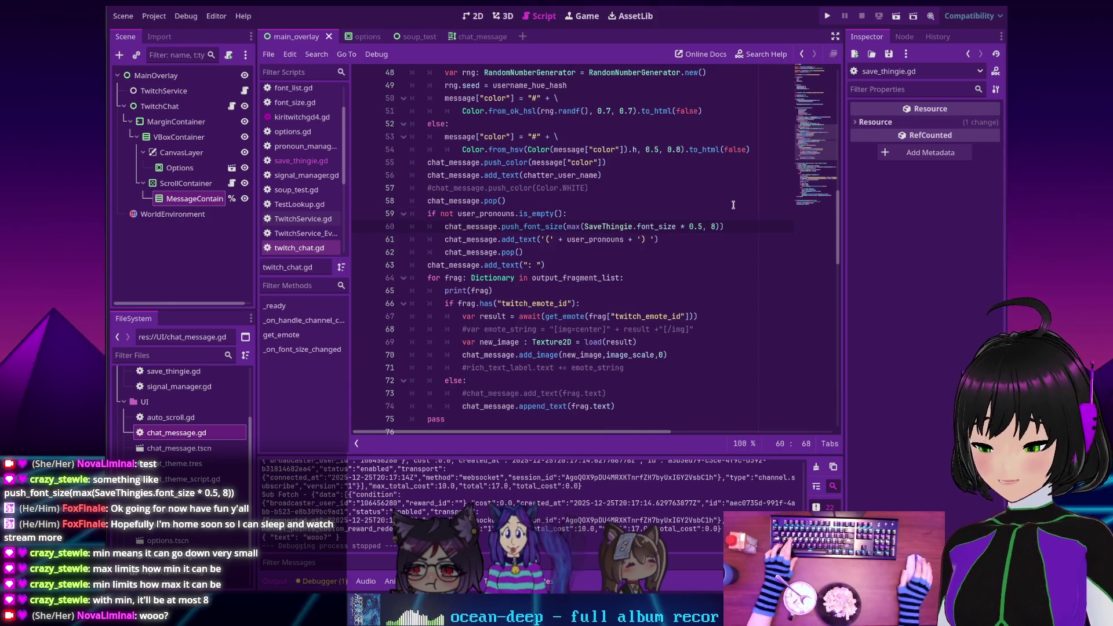
{"action": "left_click", "coordinate": [829, 17]}
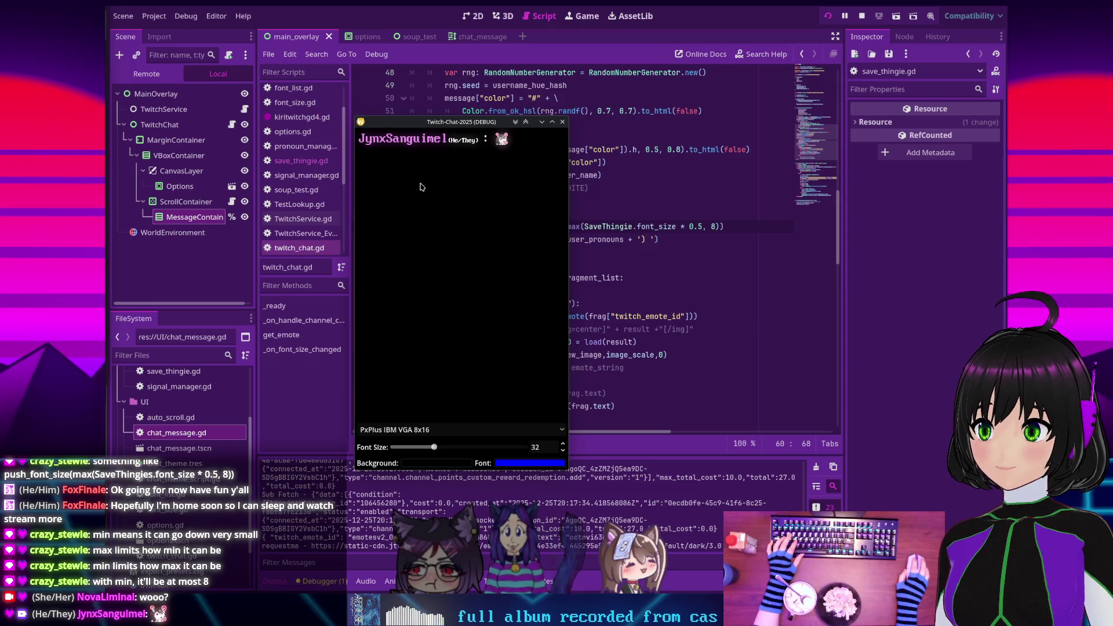
{"action": "left_click_drag", "start_coordinate": [434, 447], "coordinate": [414, 448]}
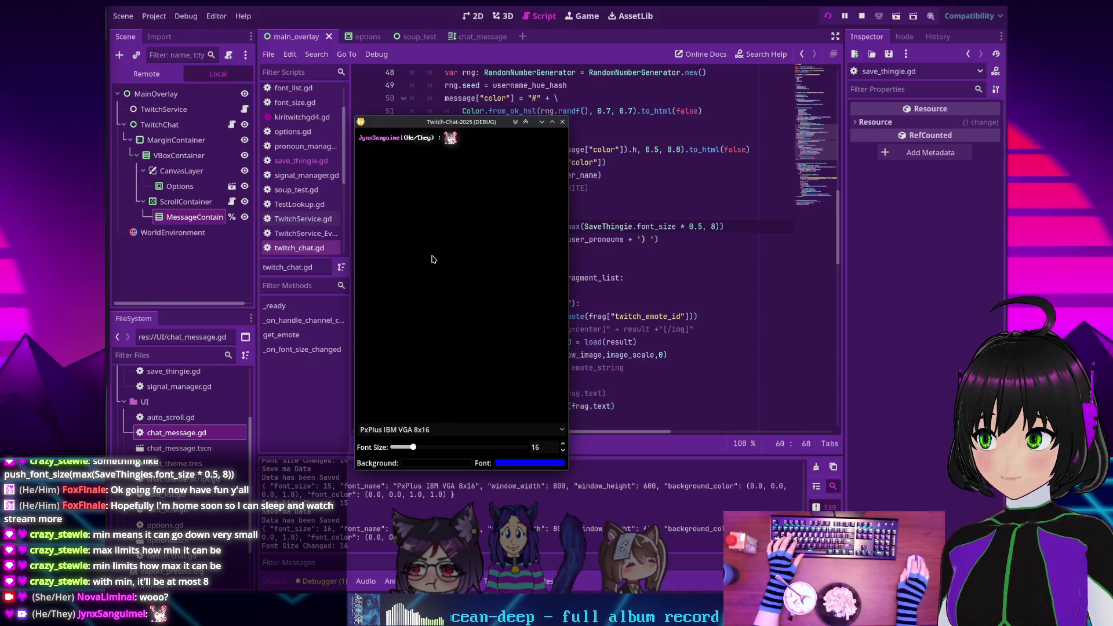
{"action": "mouse_move", "coordinate": [413, 447]}
{"action": "left_mouse_down"}
{"action": "mouse_move", "coordinate": [460, 447]}
{"action": "mouse_move", "coordinate": [415, 439]}
{"action": "left_mouse_up"}
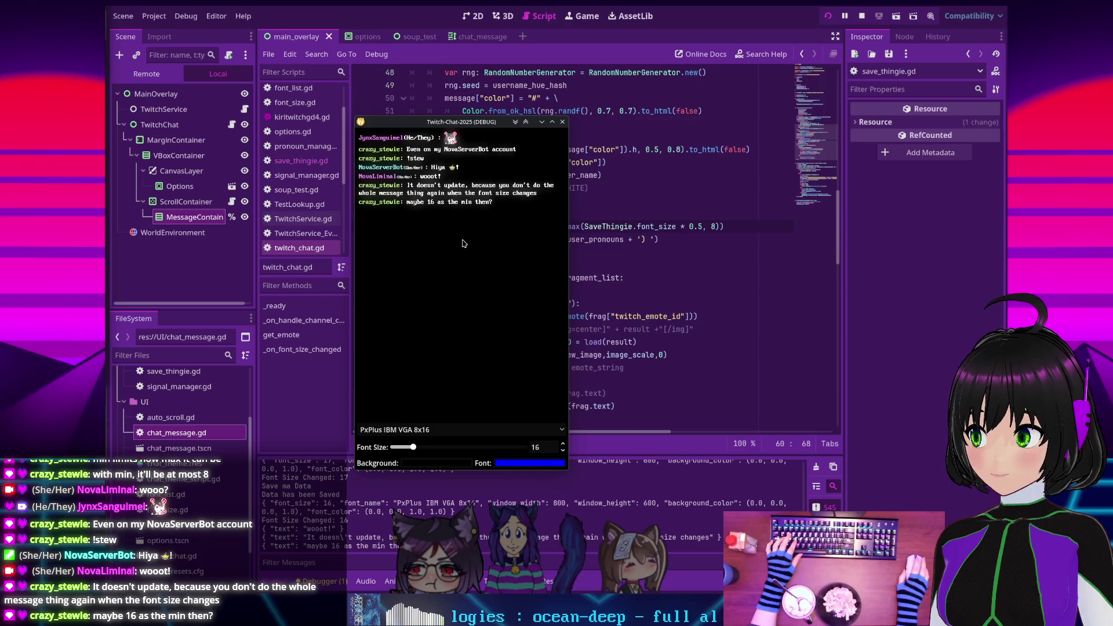
Stop the running overlay and raise the minimum pronoun font size on line 60 from 8 to 16
{"action": "key", "text": "F8"}
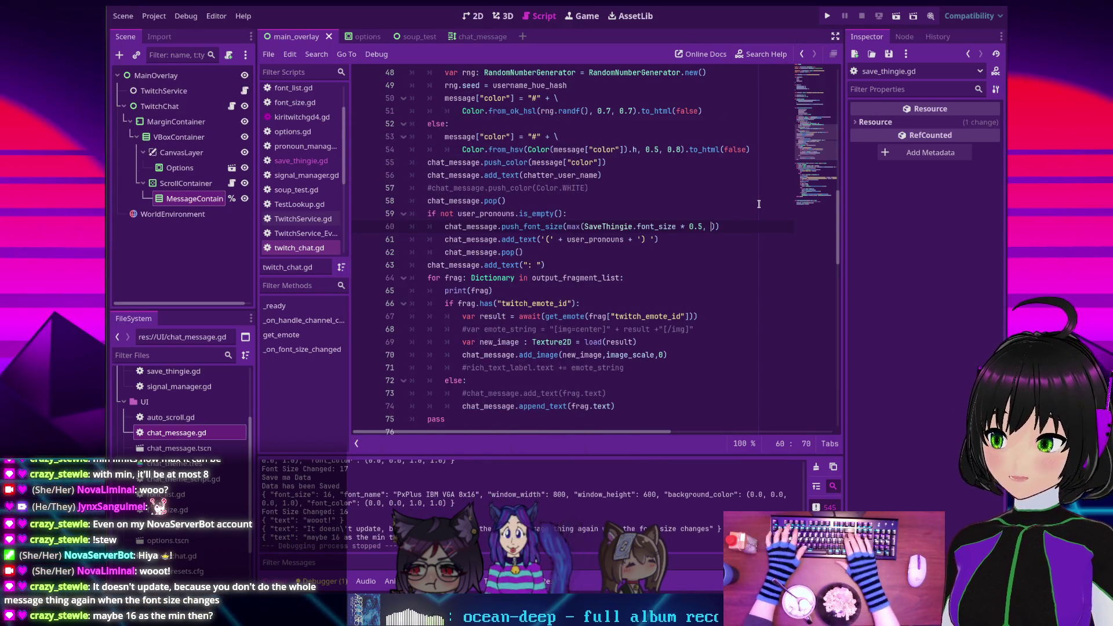
{"action": "key", "text": "BackSpace"}
{"action": "type", "text": "16"}
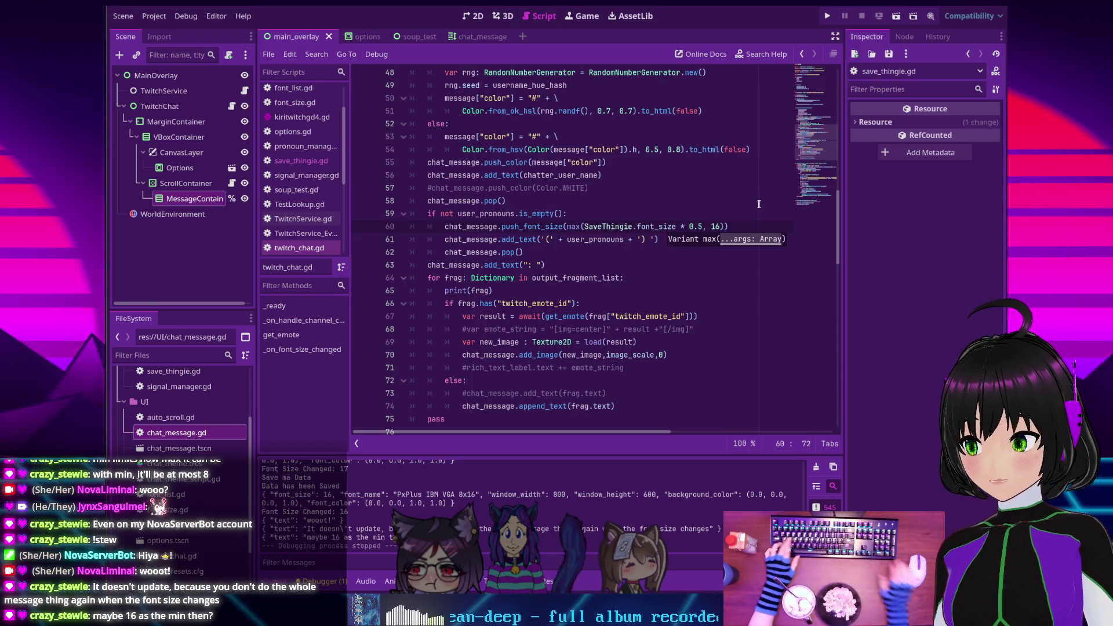
Relaunch the overlay and test chat font sizes 9, 34 and 22 with the slider
{"action": "key", "text": "F5"}
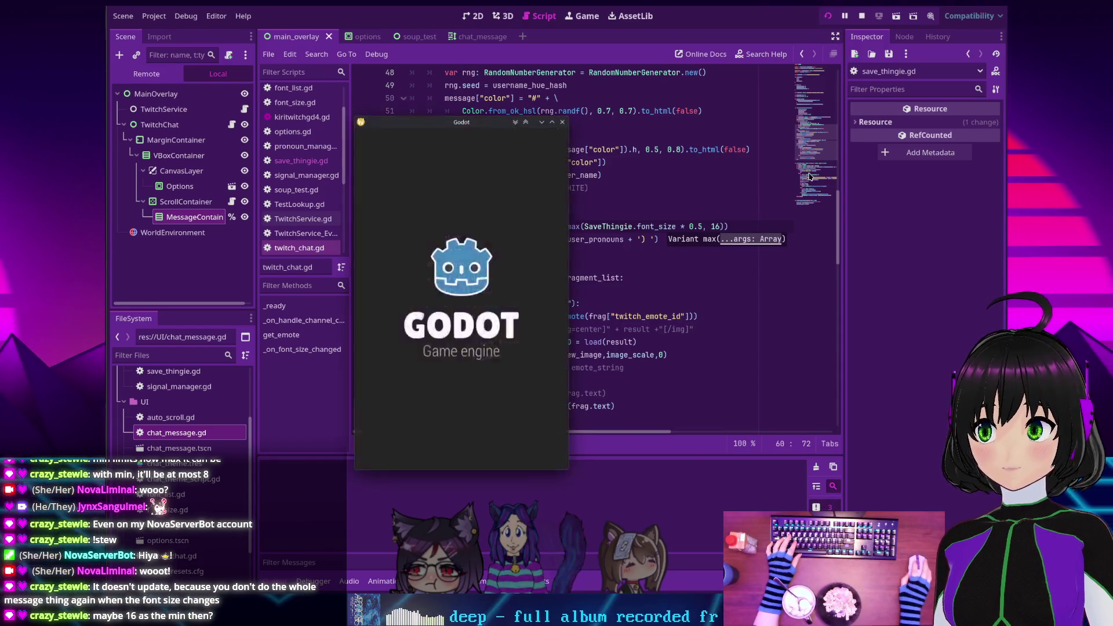
{"action": "left_click_drag", "start_coordinate": [413, 447], "coordinate": [405, 449]}
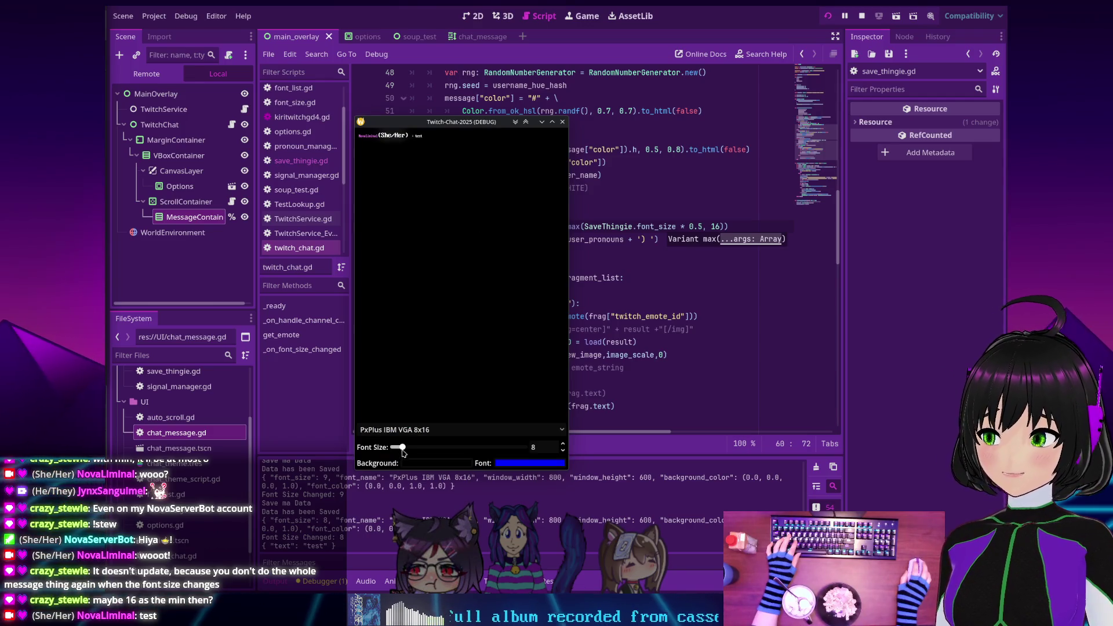
{"action": "mouse_move", "coordinate": [402, 447]}
{"action": "left_mouse_down"}
{"action": "mouse_move", "coordinate": [447, 458]}
{"action": "mouse_move", "coordinate": [420, 456]}
{"action": "left_mouse_up"}
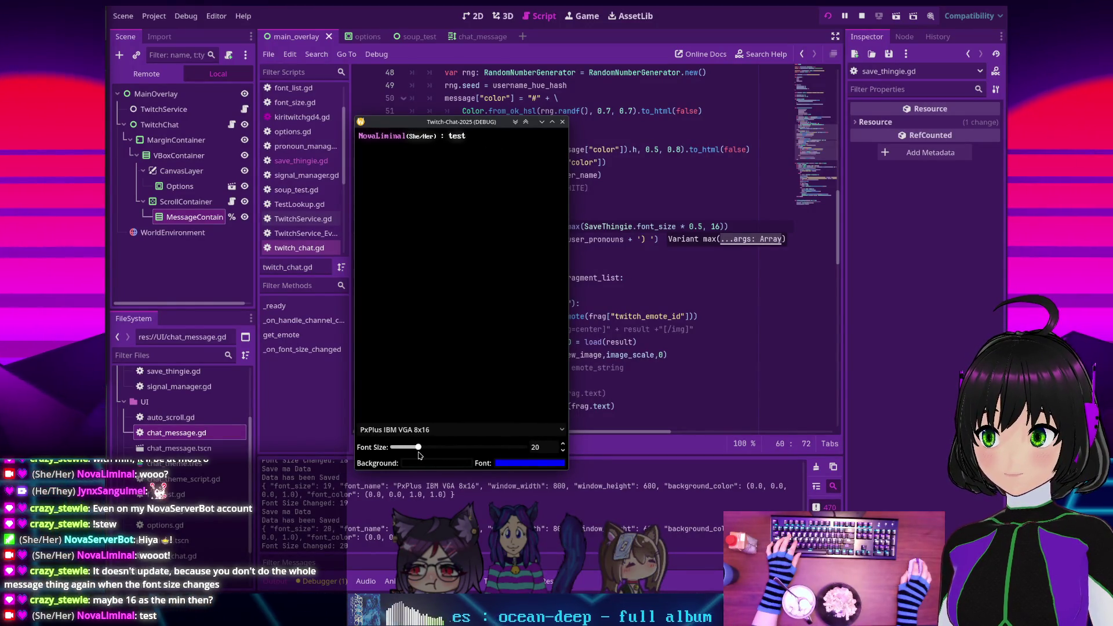
{"action": "mouse_move", "coordinate": [416, 455]}
{"action": "left_mouse_down"}
{"action": "mouse_move", "coordinate": [432, 457]}
{"action": "mouse_move", "coordinate": [414, 457]}
{"action": "left_mouse_up"}
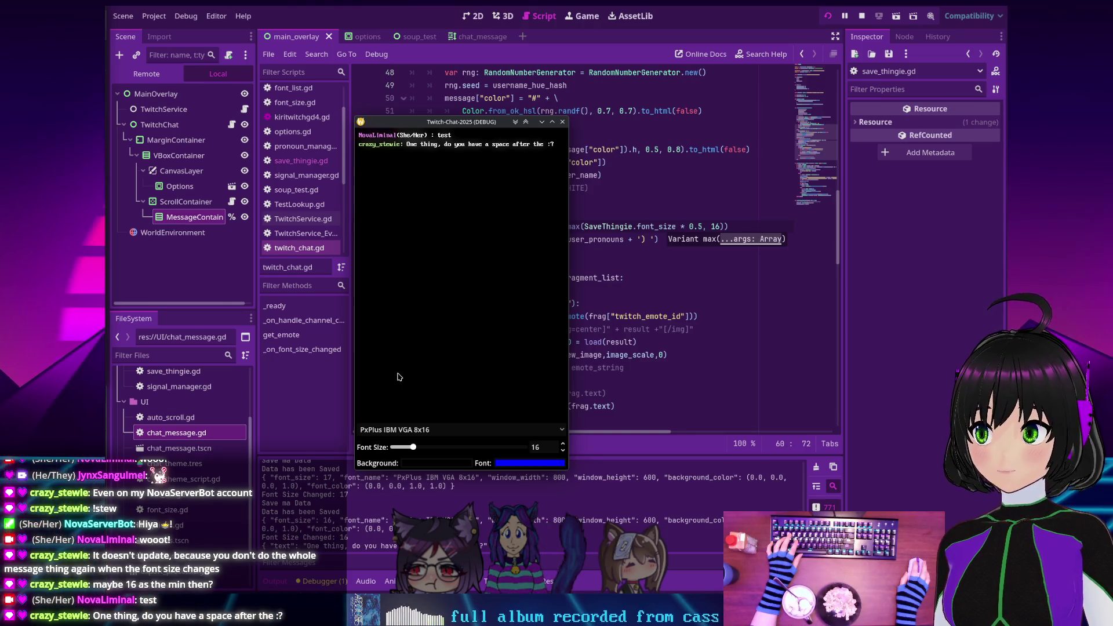
Stop the running overlay, test-run it again to check the chat window, then stop it
{"action": "left_click", "coordinate": [862, 16]}
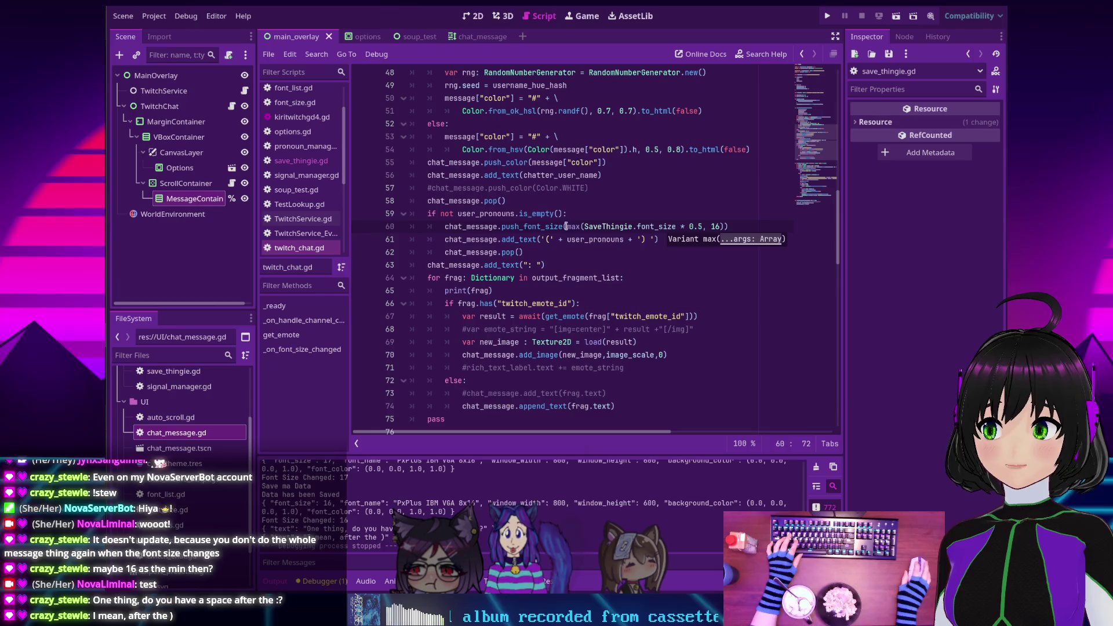
{"action": "left_click", "coordinate": [538, 265]}
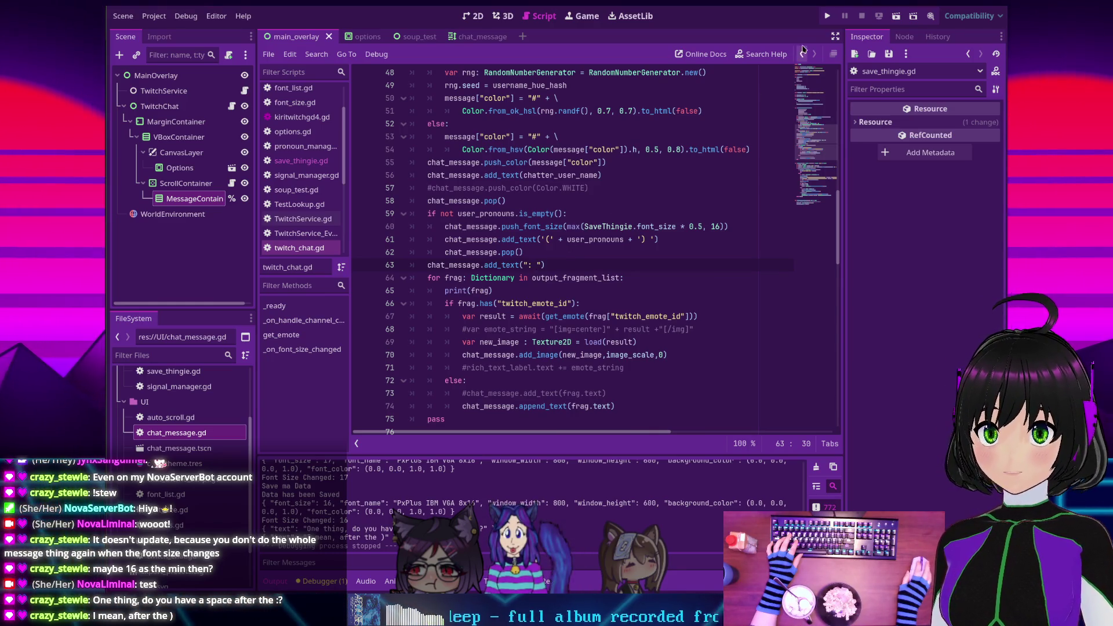
{"action": "left_click", "coordinate": [826, 22]}
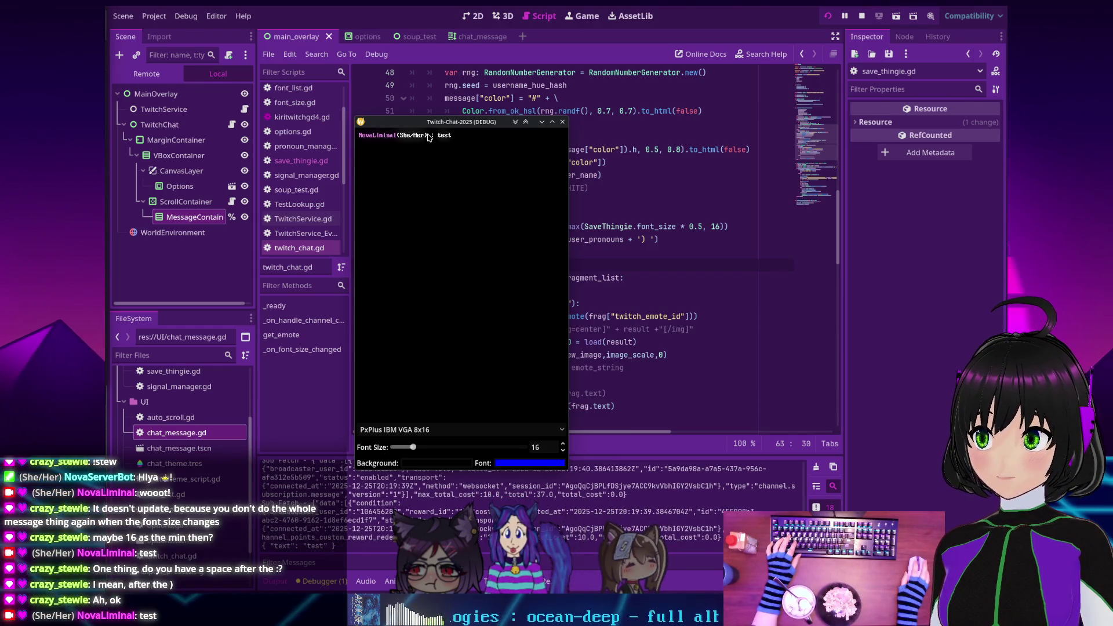
{"action": "left_click", "coordinate": [861, 17]}
{"action": "scroll", "coordinate": [631, 256], "scroll_direction": "up", "scroll_amount": 5}
{"action": "scroll", "coordinate": [631, 256], "scroll_direction": "down", "scroll_amount": 3}
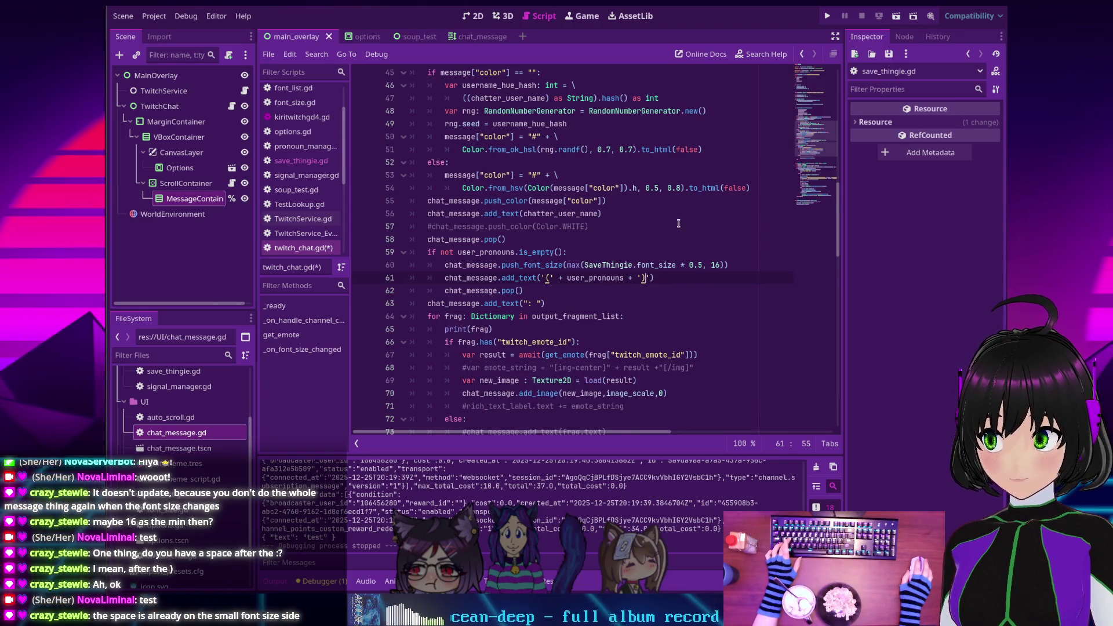
Save twitch_chat.gd, check the docs for max, and select push_font_size on line 60
{"action": "key", "text": "ctrl+s"}
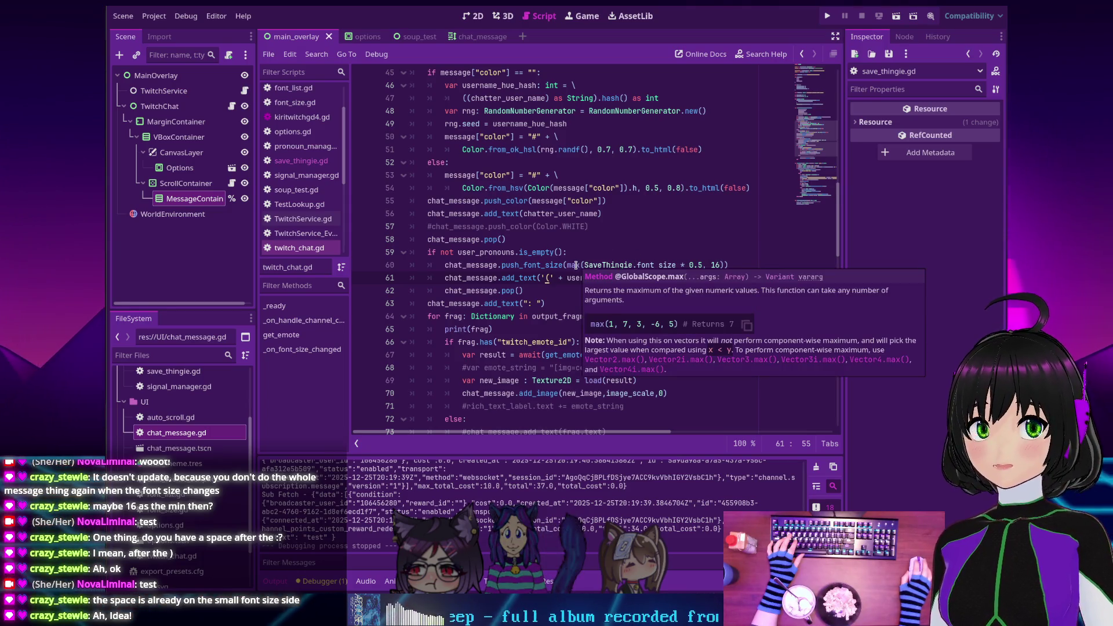
{"action": "mouse_move", "coordinate": [575, 265]}
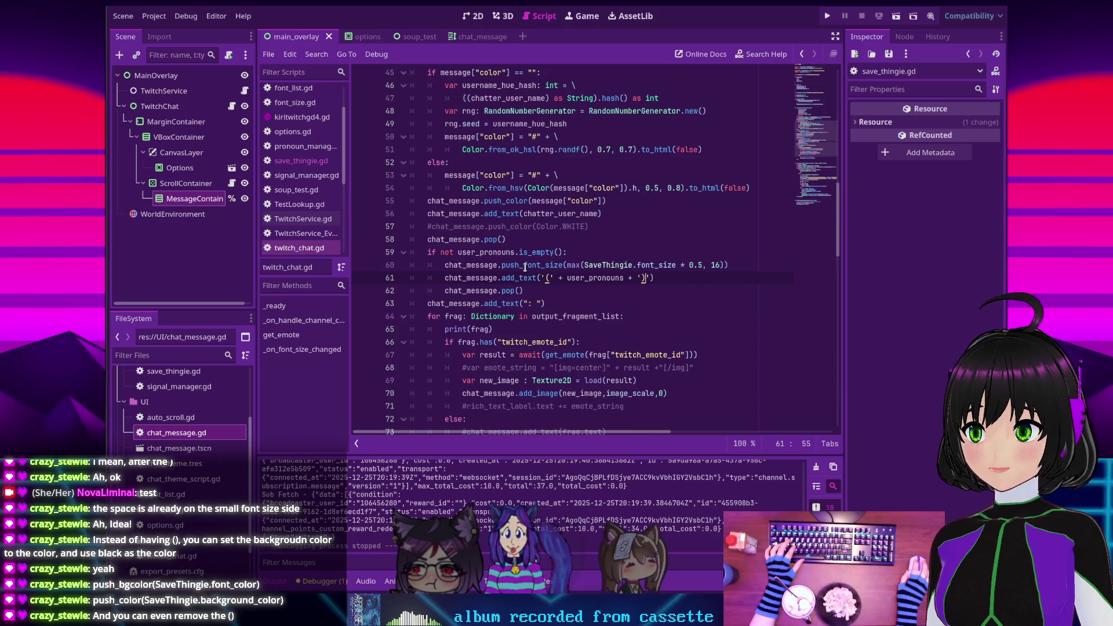
{"action": "double_click", "coordinate": [519, 265]}
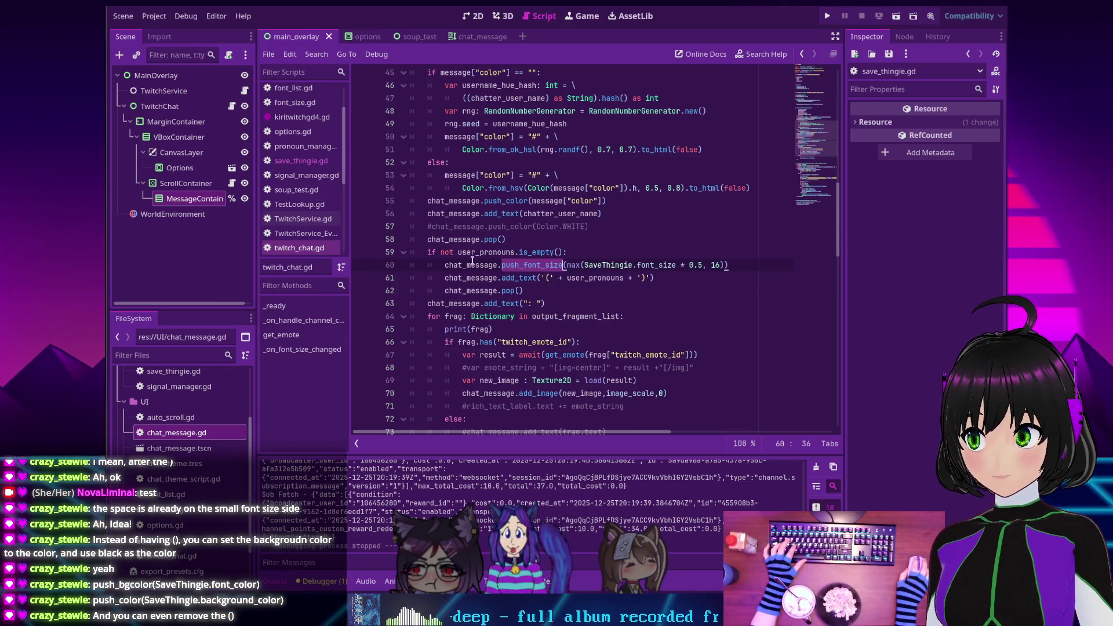
Comment out line 60 and add chat_message.push_bgcolor(SaveThingie.font_color) below it
{"action": "key", "text": "Home"}
{"action": "type", "text": "#"}
{"action": "key", "text": "End"}
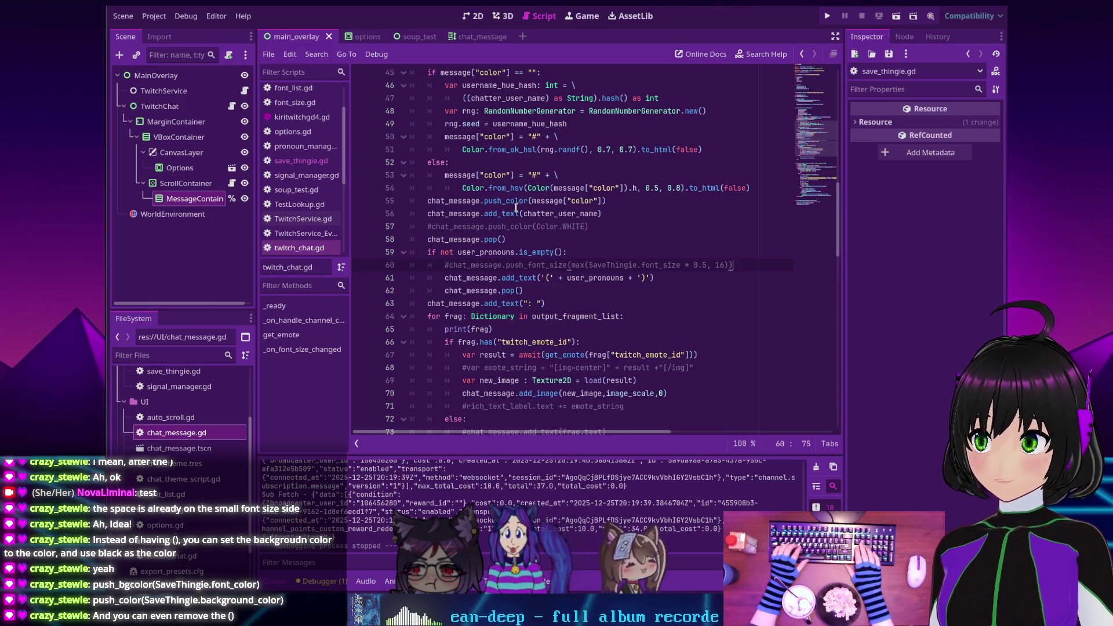
{"action": "key", "text": "Return"}
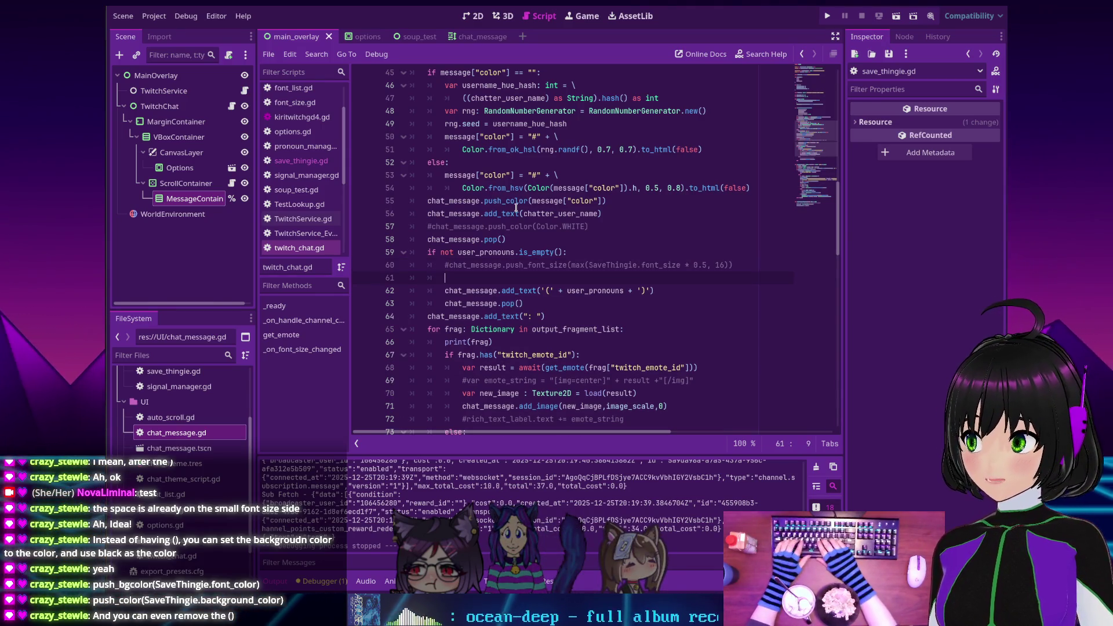
{"action": "type", "text": "chat"}
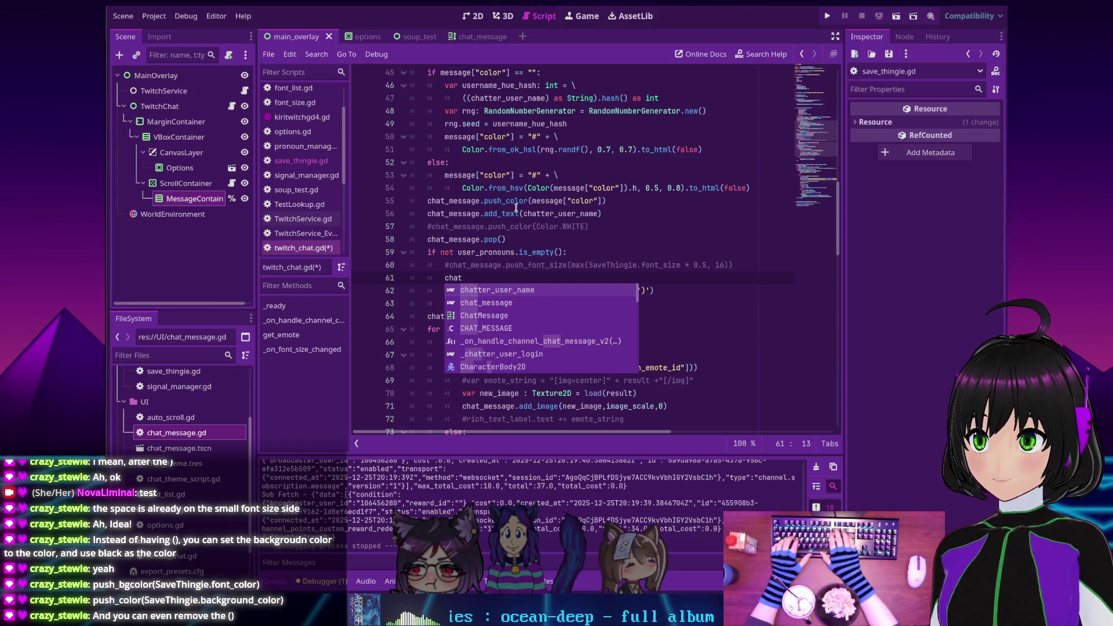
{"action": "type", "text": "_message.push"}
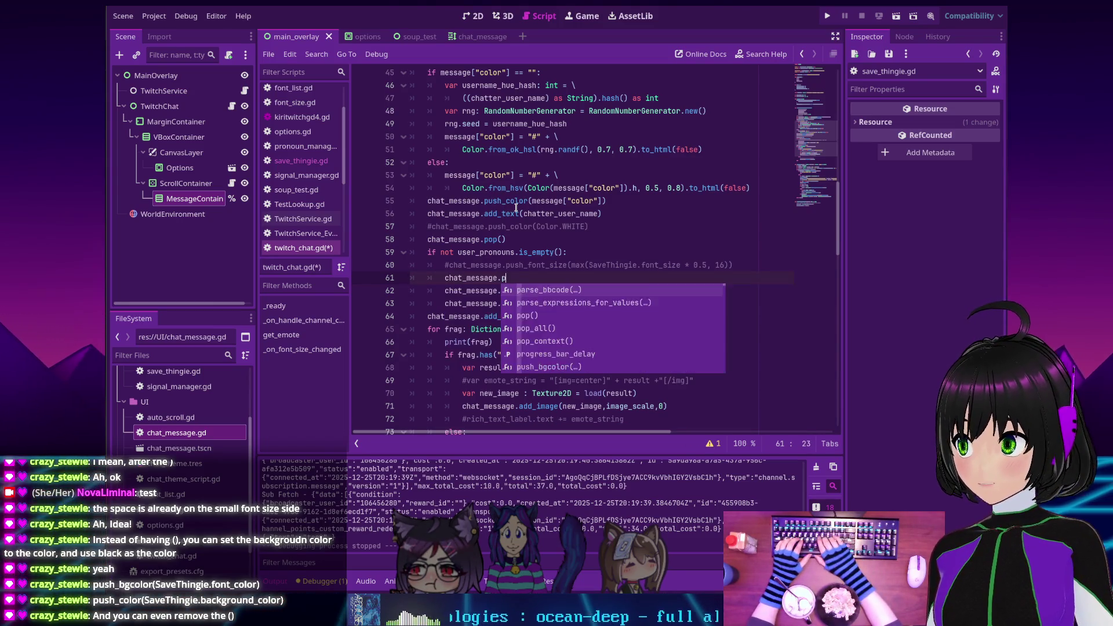
{"action": "key", "text": "Return"}
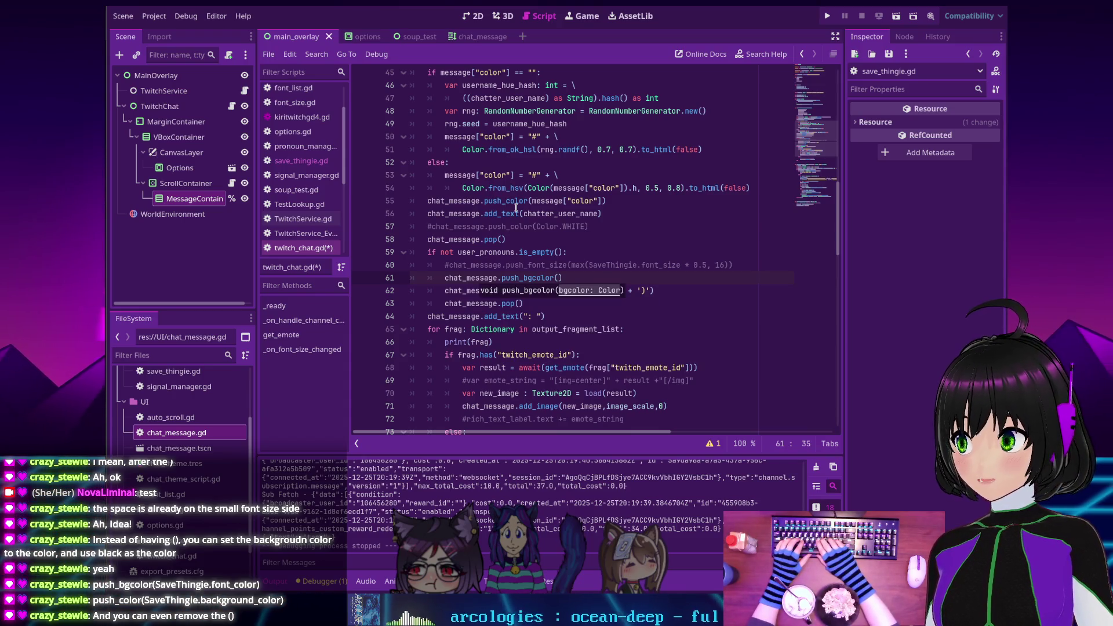
{"action": "type", "text": "Save"}
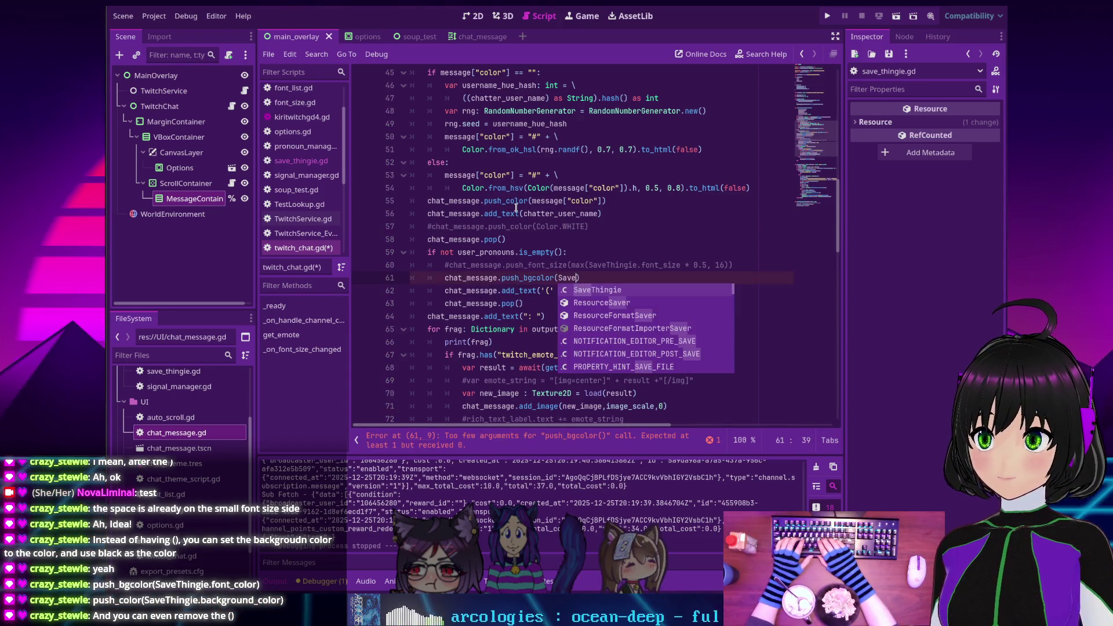
{"action": "key", "text": "Return"}
{"action": "type", "text": ".font_c"}
{"action": "key", "text": "Return"}
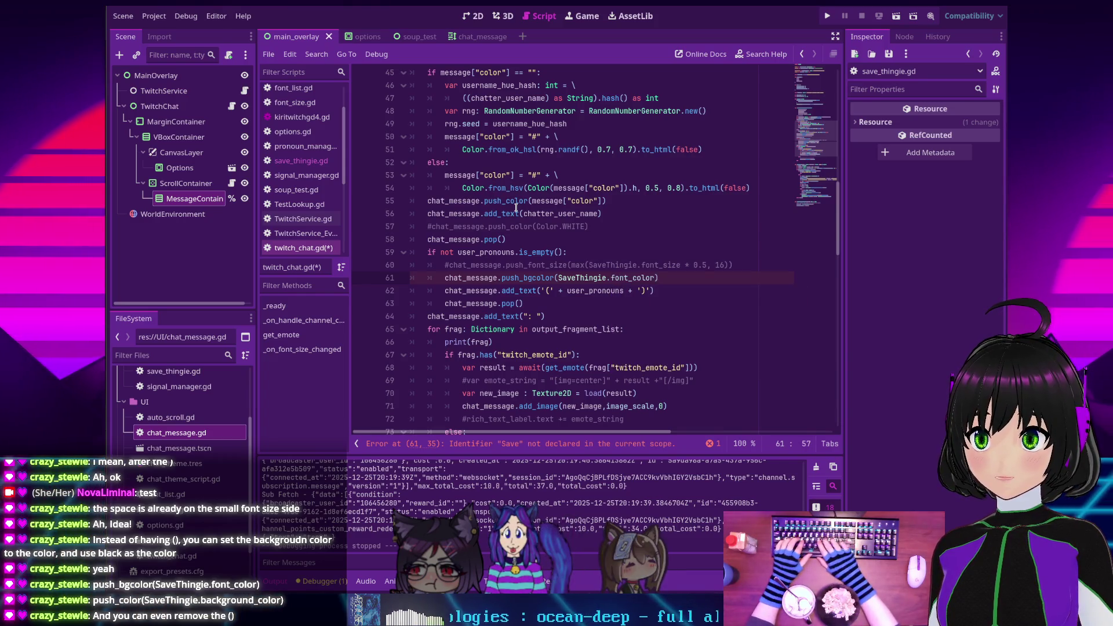
Add a chat_message.push_color(SaveThingie.background_color) line after the push_bgcolor call
{"action": "key", "text": "End"}
{"action": "key", "text": "Return"}
{"action": "type", "text": "chat"}
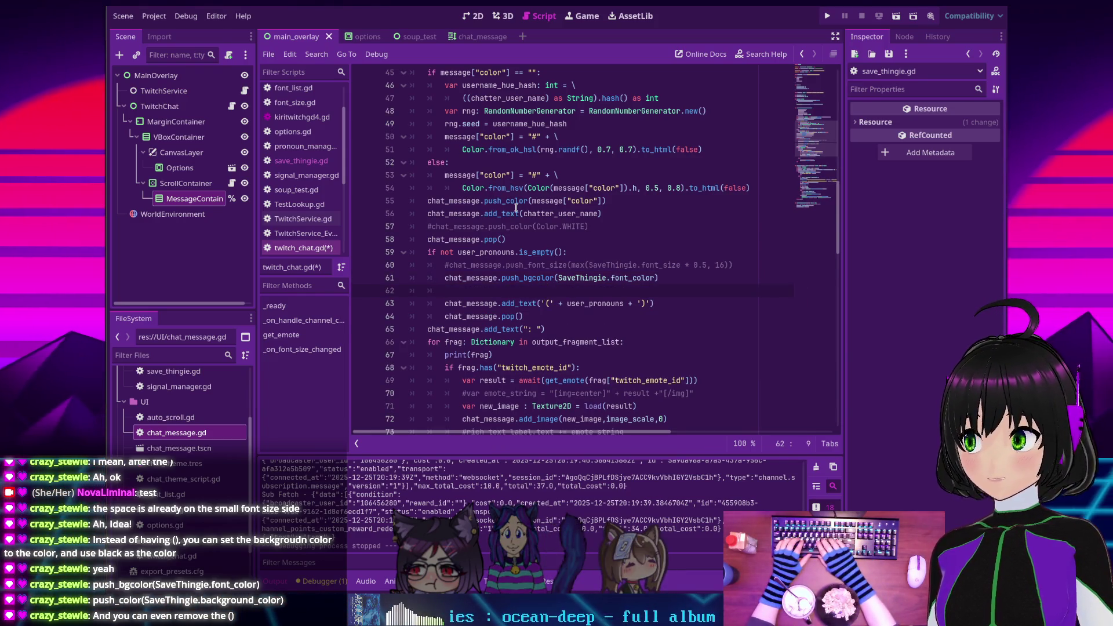
{"action": "key", "text": "Down"}
{"action": "key", "text": "Return"}
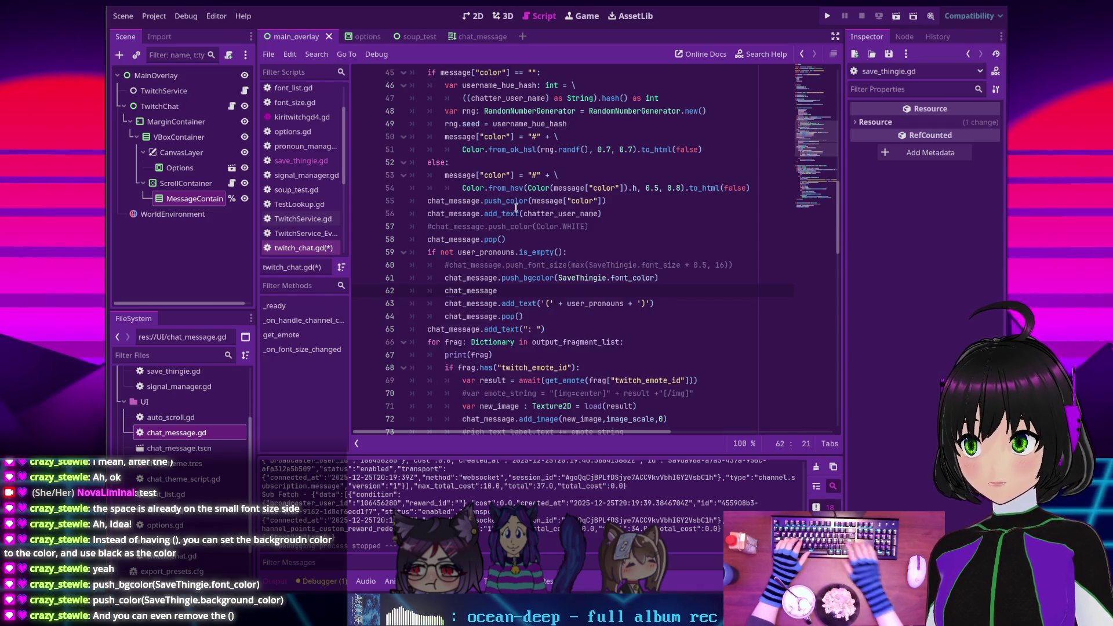
{"action": "type", "text": ".push"}
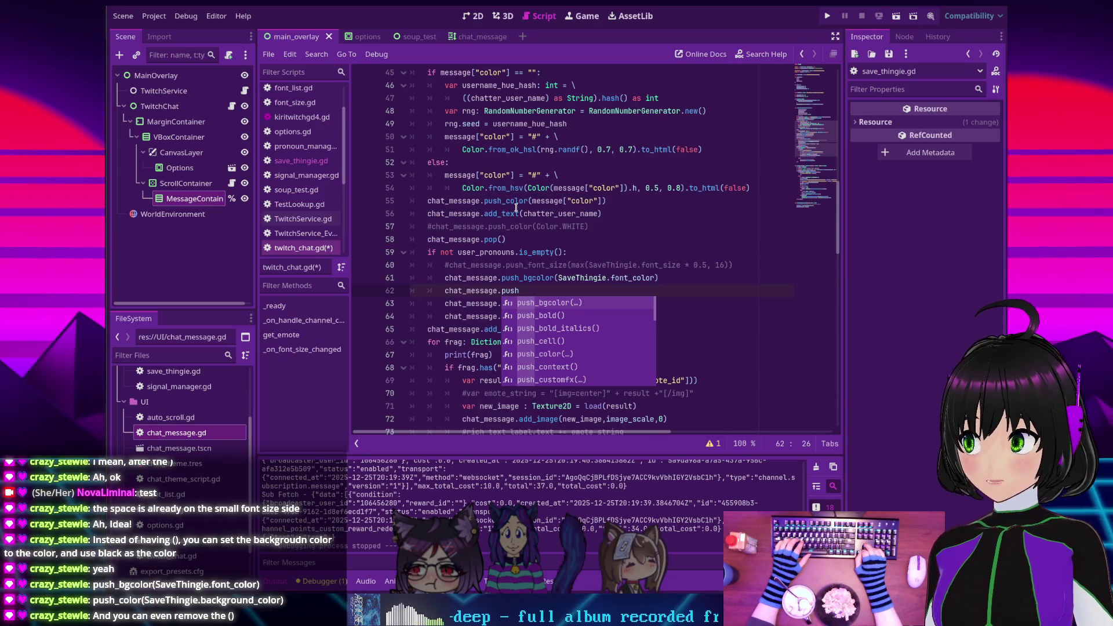
{"action": "key", "text": "Down"}
{"action": "key", "text": "Down"}
{"action": "key", "text": "Down"}
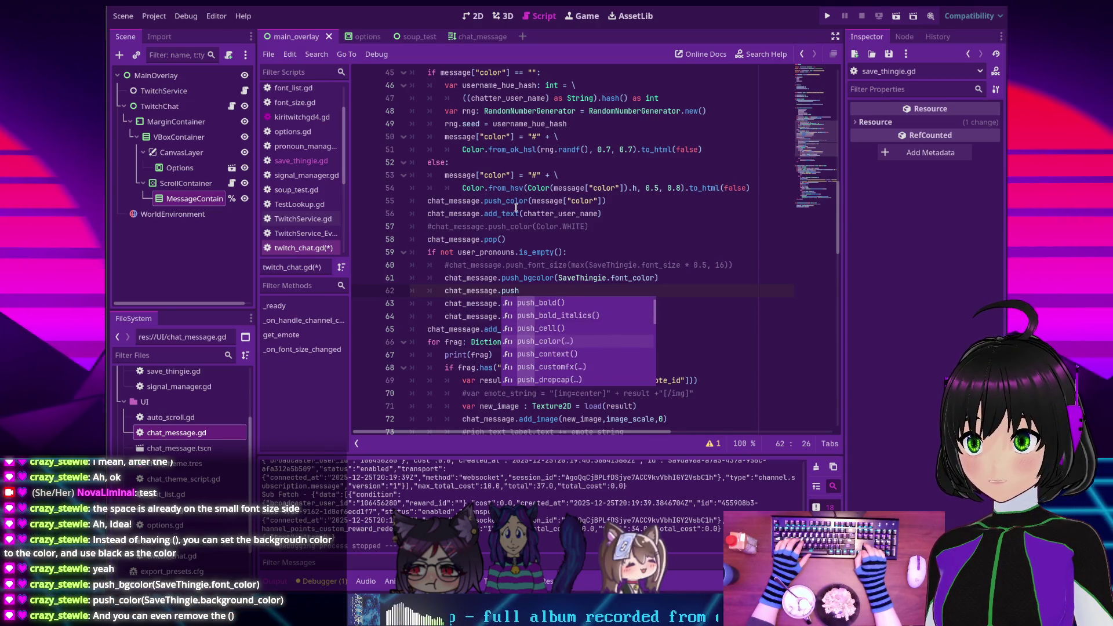
{"action": "key", "text": "Return"}
{"action": "type", "text": "SaveThingie"}
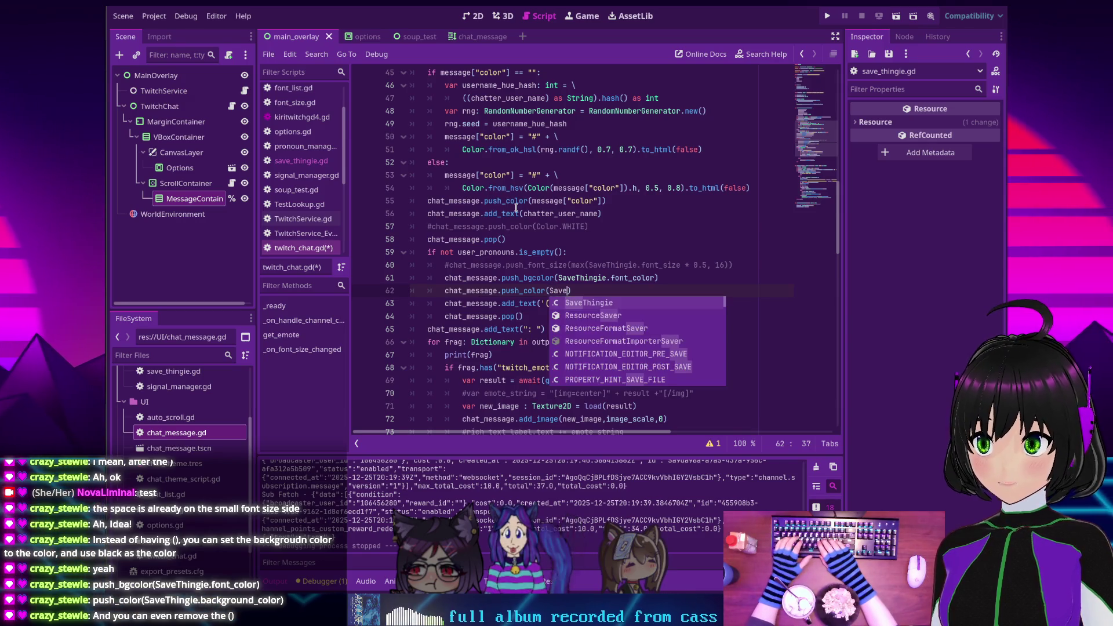
{"action": "type", "text": "."}
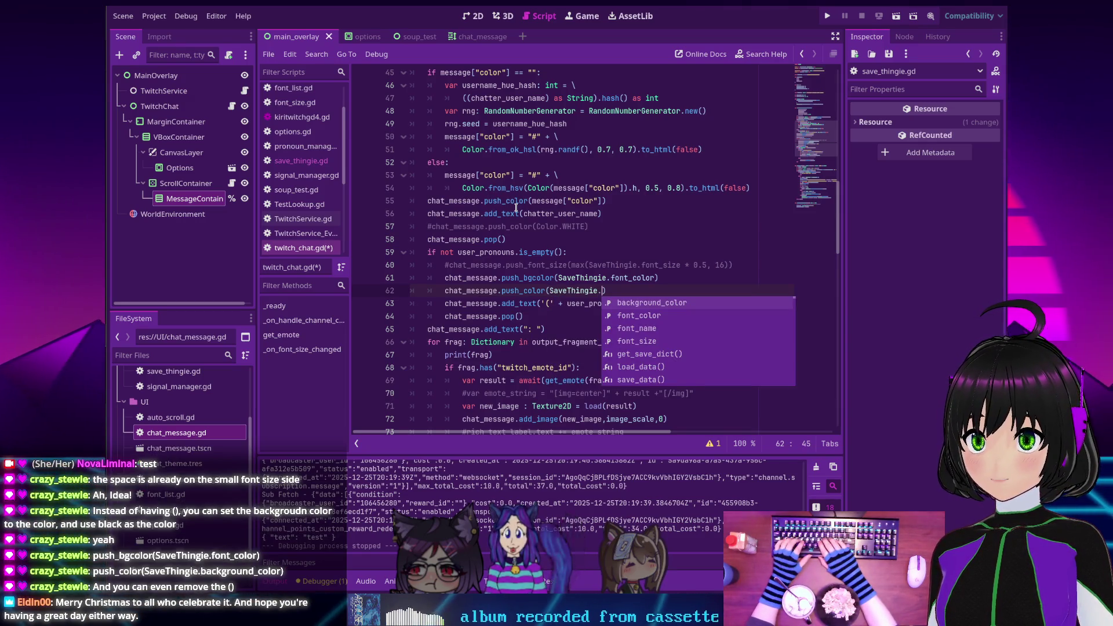
{"action": "key", "text": "Return"}
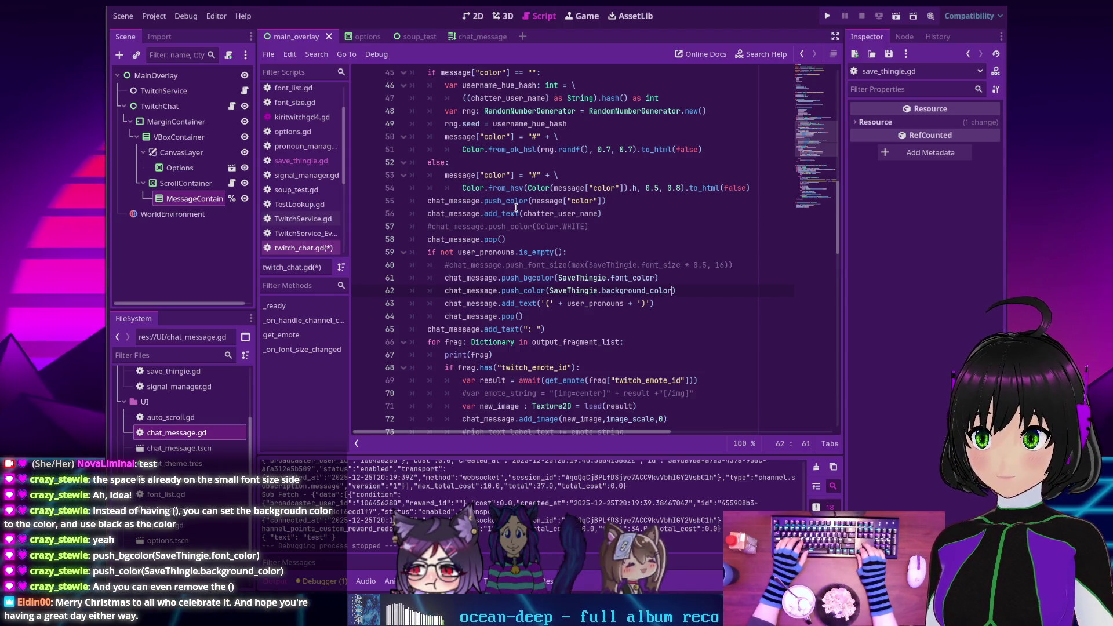
Wrap the push_color argument as Color(SaveThingie.background_color, 1.0)
{"action": "key", "text": "Left"}
{"action": "key", "text": "Left"}
{"action": "key", "text": "Left"}
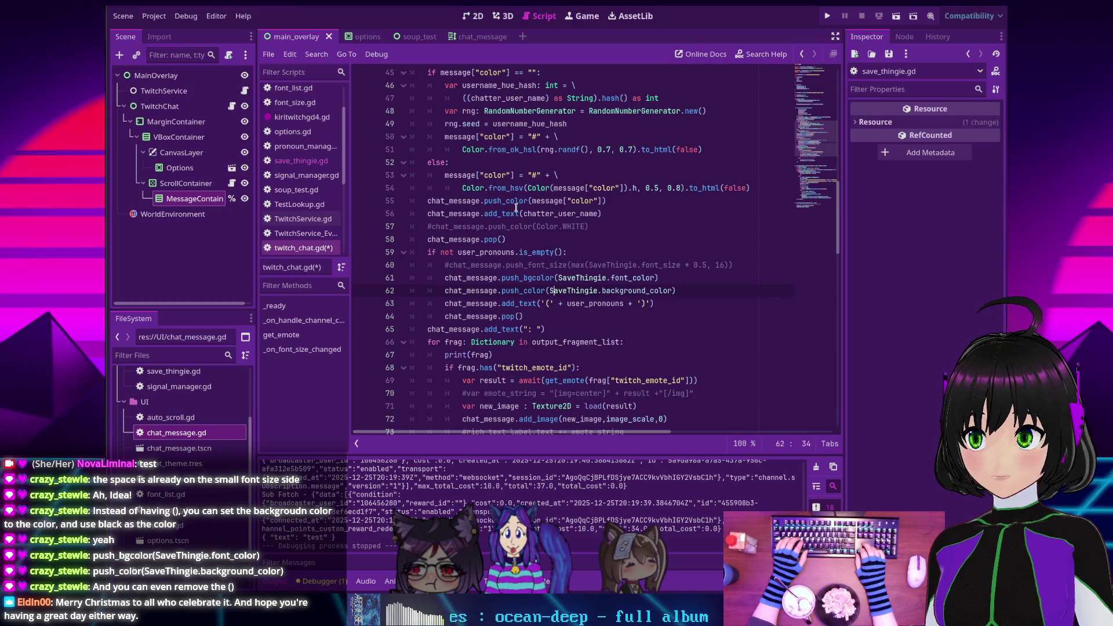
{"action": "key", "text": "Left"}
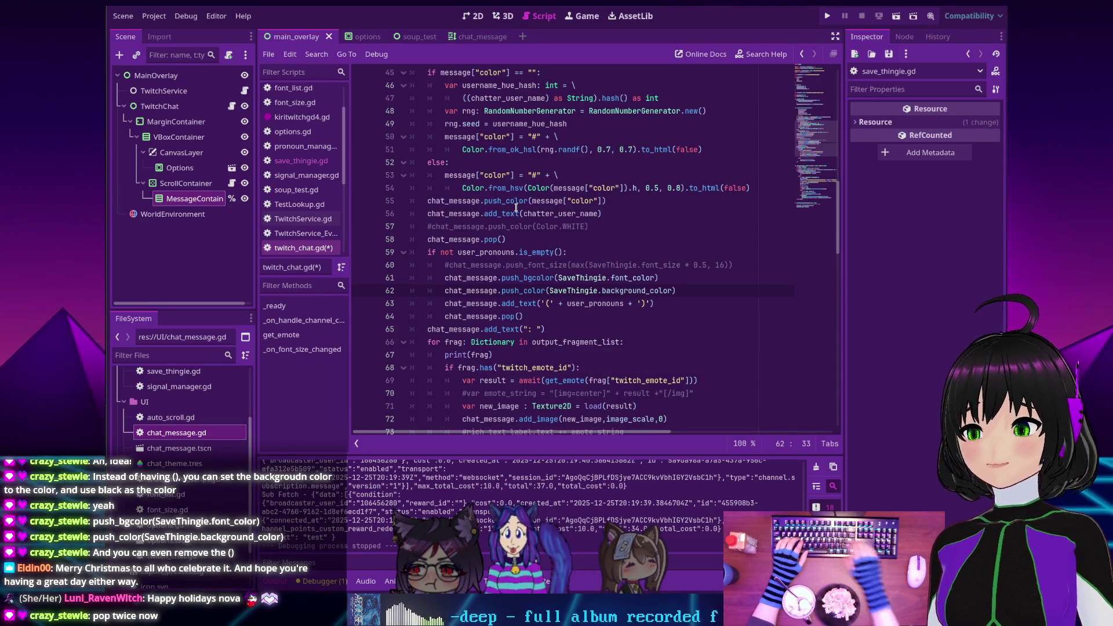
{"action": "key", "text": "End"}
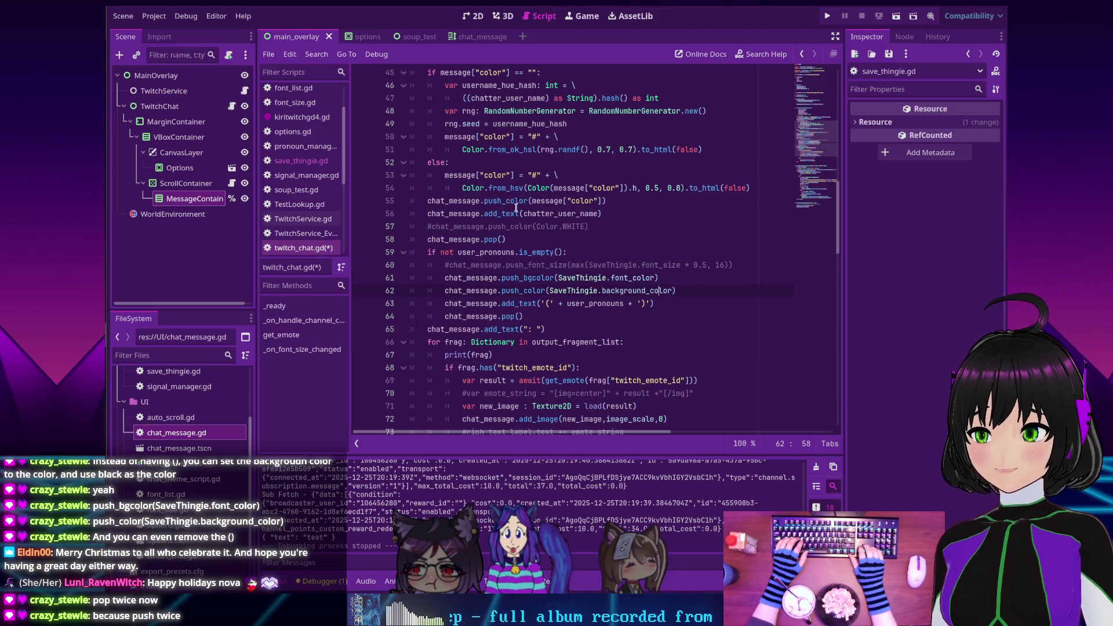
{"action": "key", "text": "Right"}
{"action": "key", "text": "Right"}
{"action": "key", "text": "Right"}
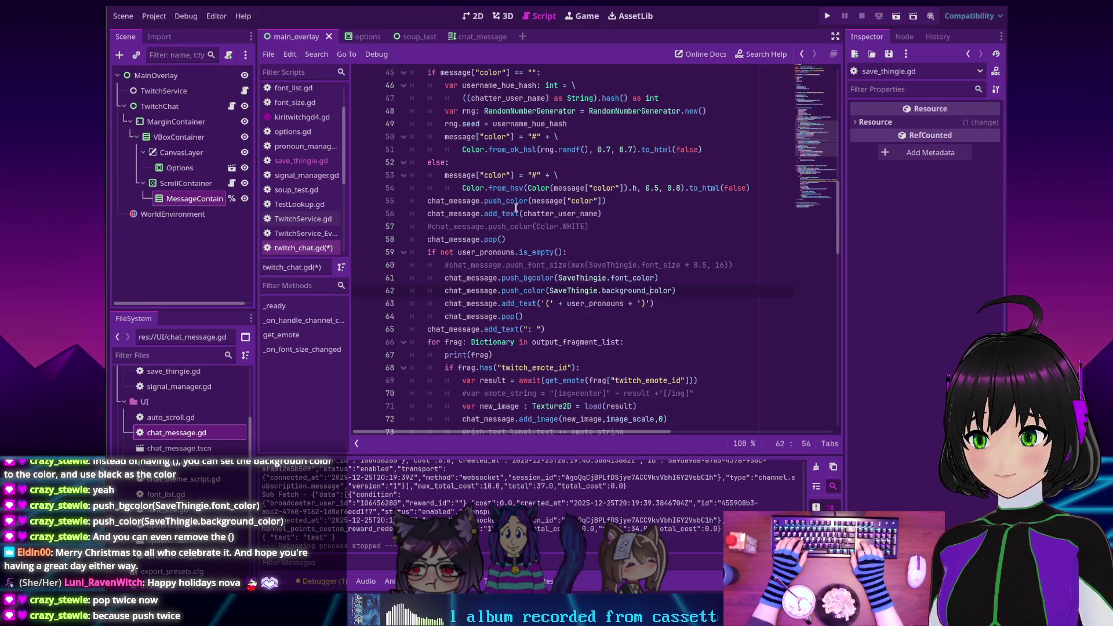
{"action": "key", "text": "ctrl+Left"}
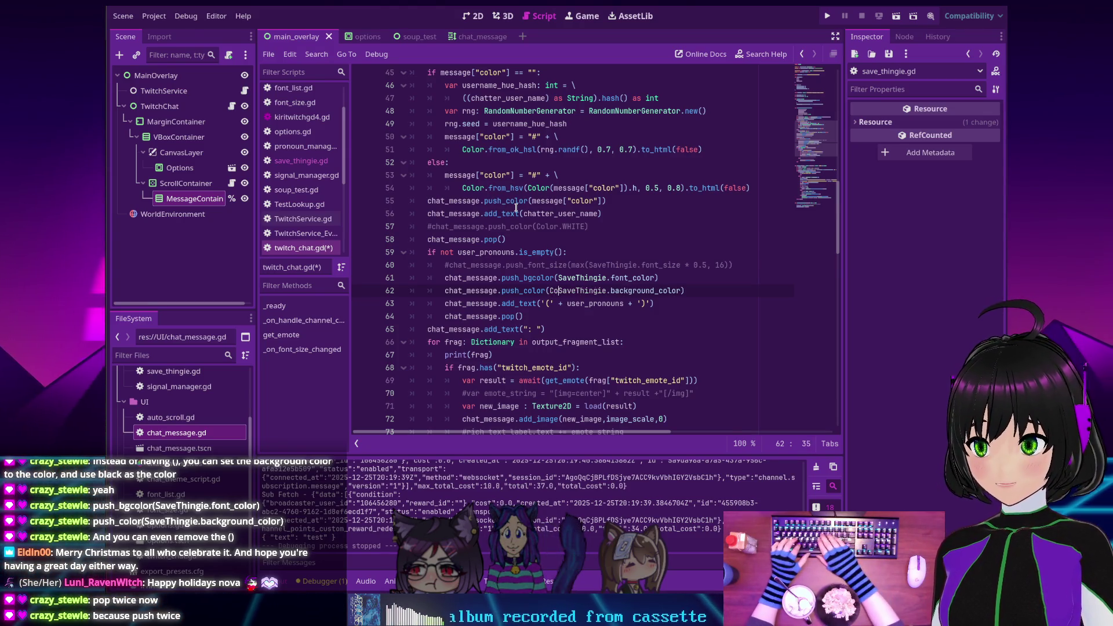
{"action": "type", "text": "("}
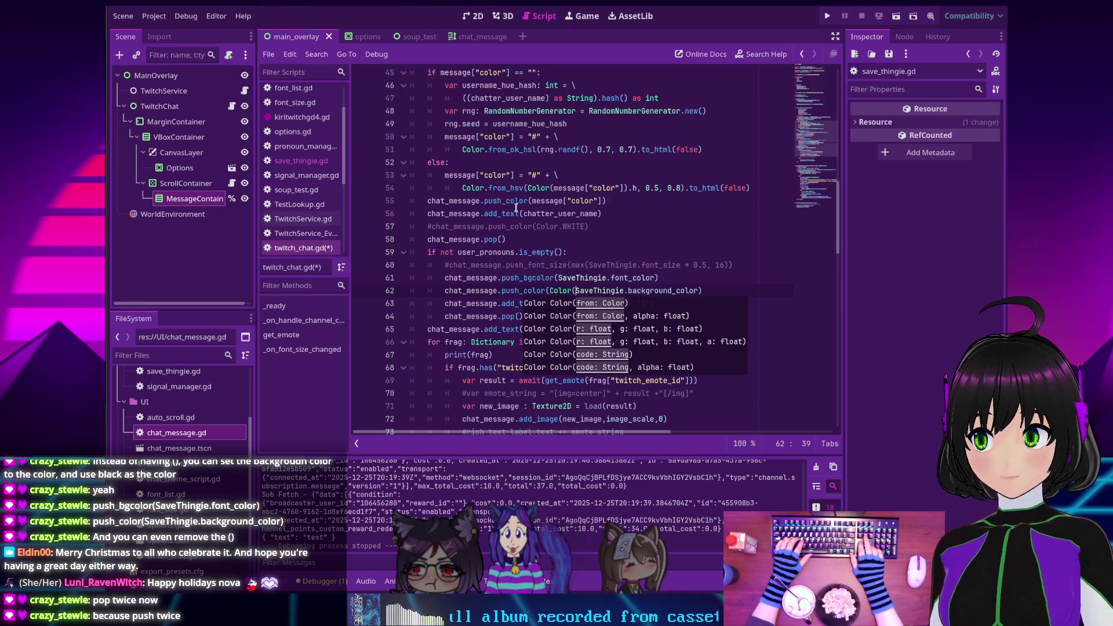
{"action": "key", "text": "End"}
{"action": "key", "text": "Left"}
{"action": "type", "text": ", "}
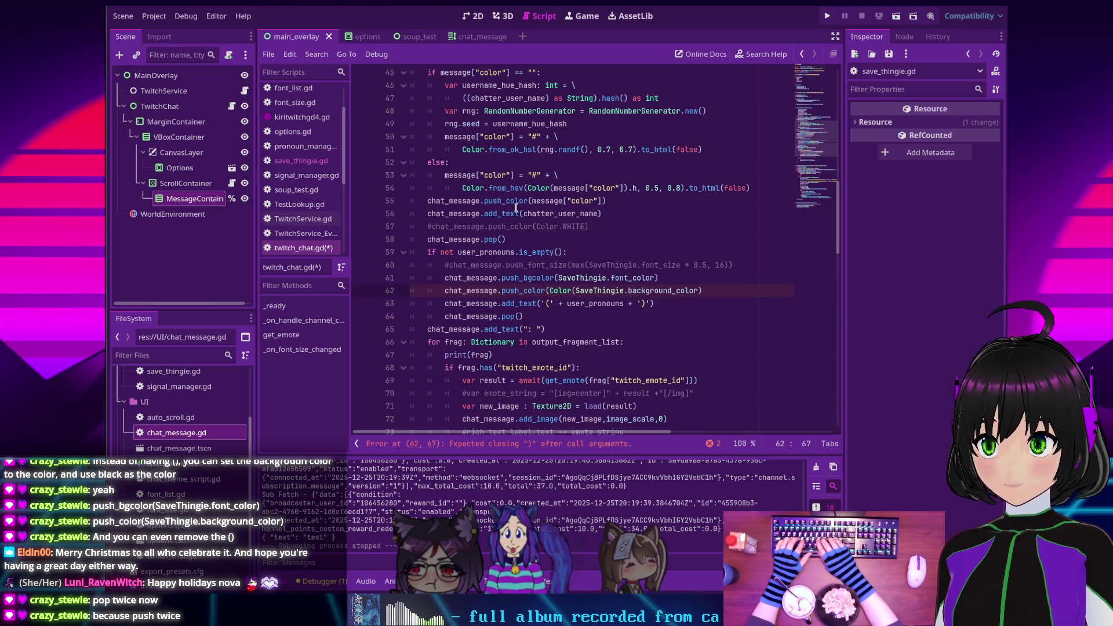
{"action": "type", "text": "1.0))"}
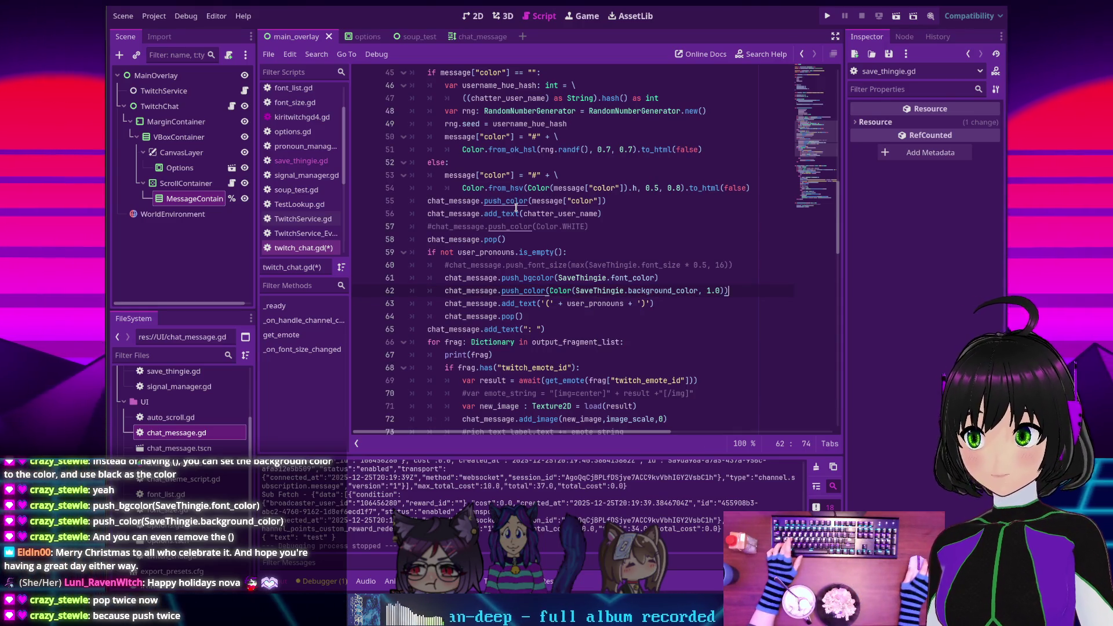
Save and run, then add a second chat_message.pop() line and save again
{"action": "key", "text": "ctrl+s"}
{"action": "left_click", "coordinate": [827, 18]}
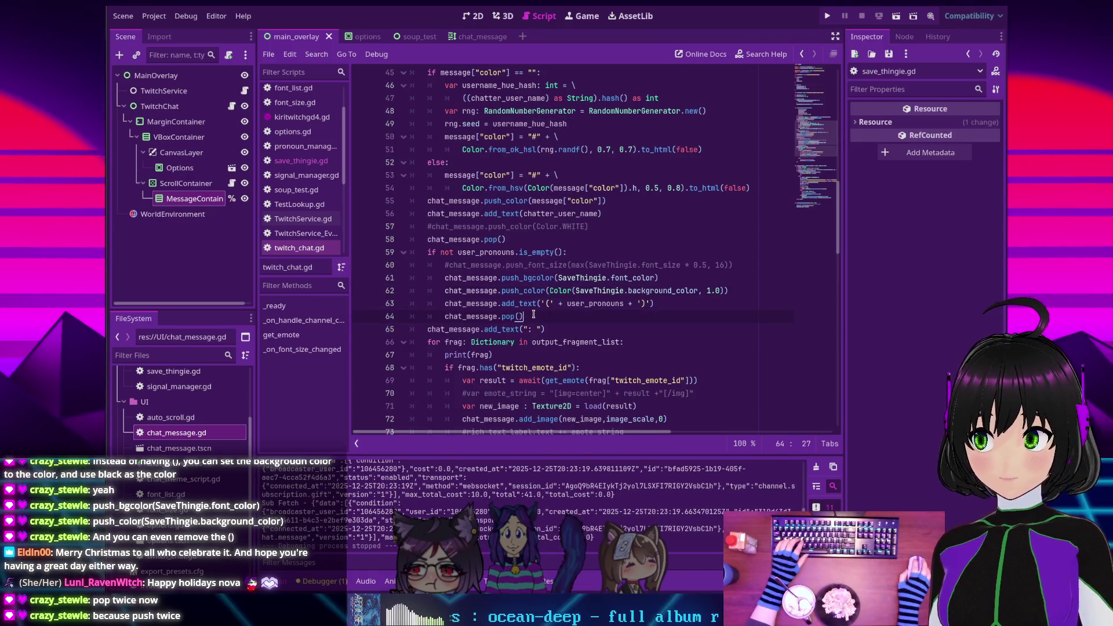
{"action": "key", "text": "Return"}
{"action": "type", "text": "chat"}
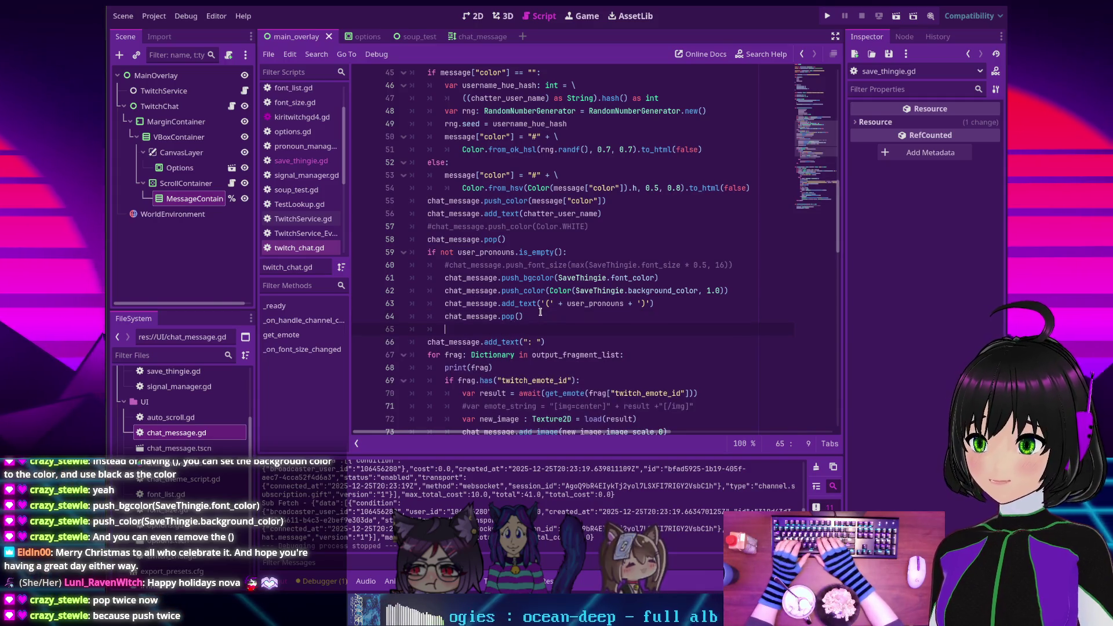
{"action": "type", "text": "_message.pop"}
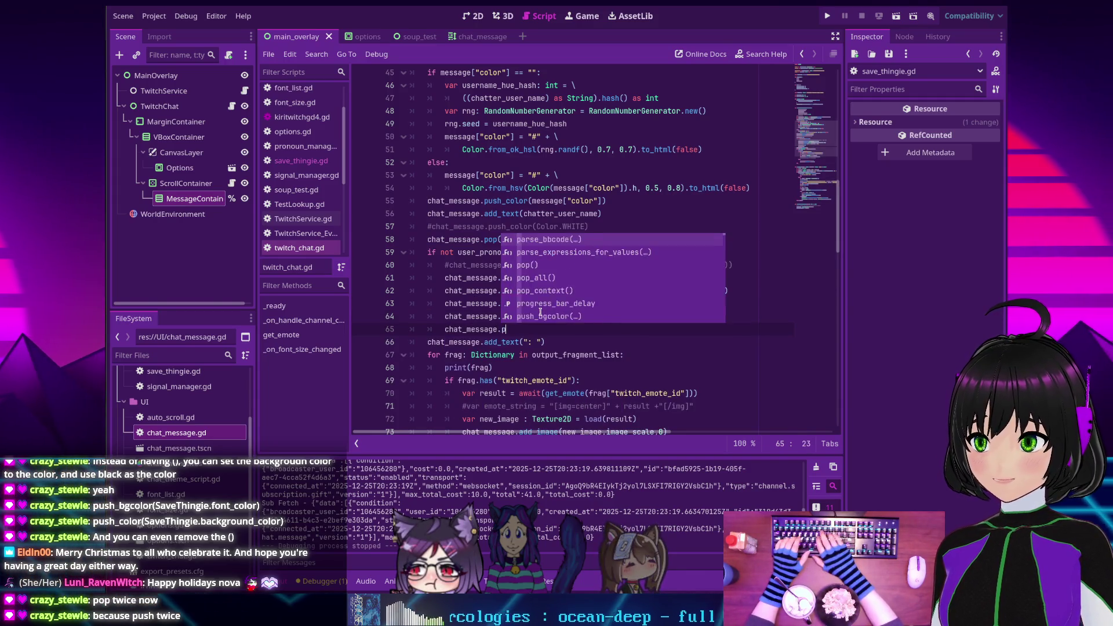
{"action": "key", "text": "Return"}
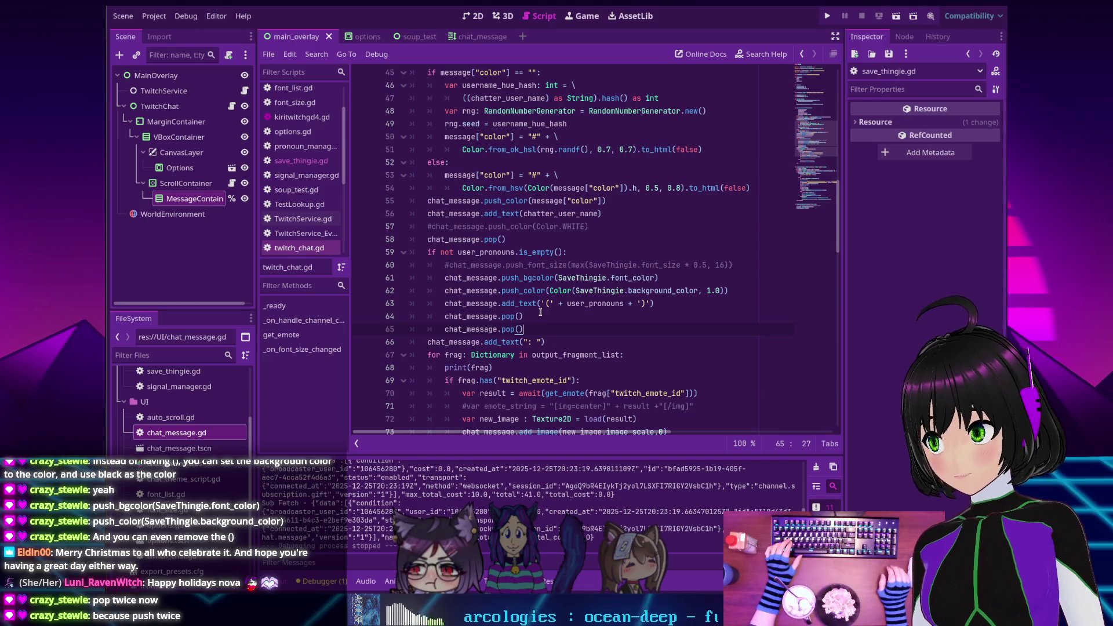
{"action": "key", "text": "ctrl+s"}
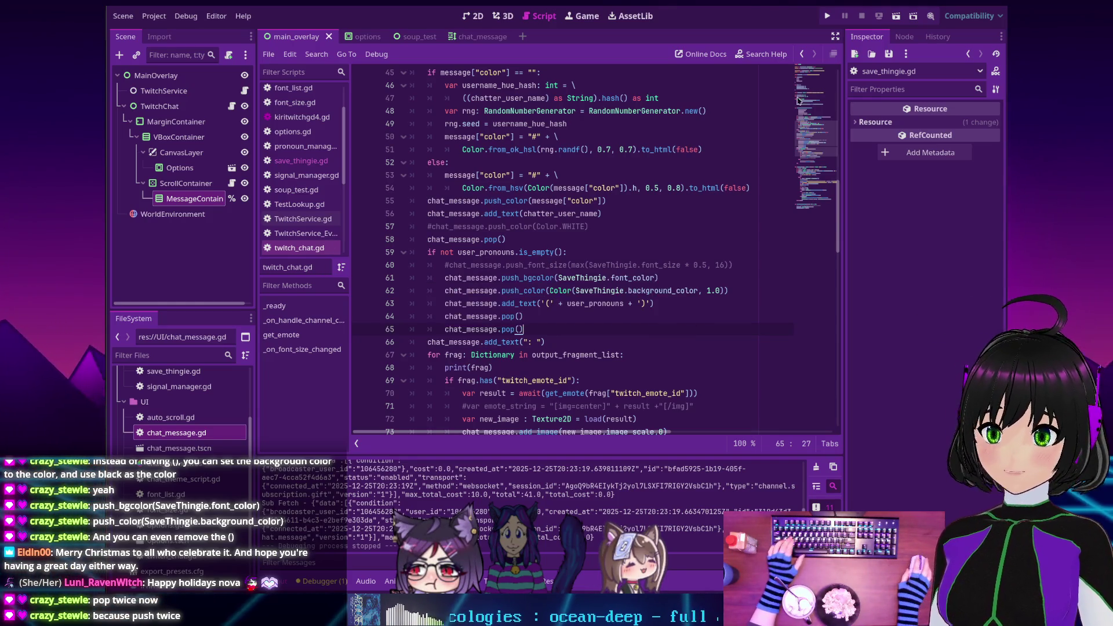
Run the overlay, set the font colour to magenta with red 255, and raise the font size to 32
{"action": "left_click", "coordinate": [828, 17]}
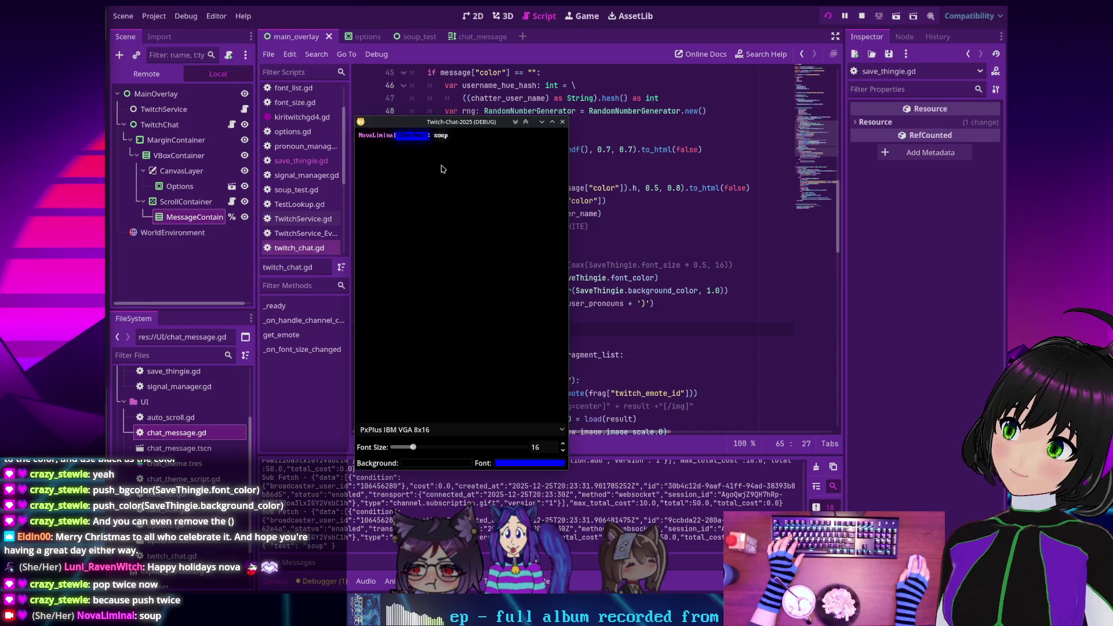
{"action": "left_click", "coordinate": [529, 463]}
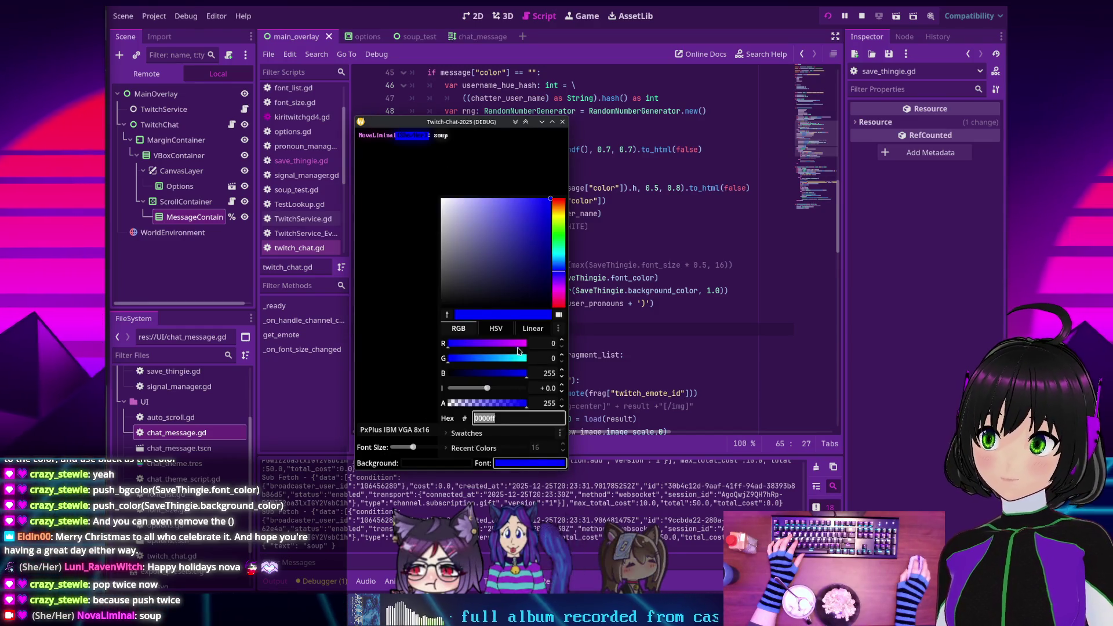
{"action": "left_click_drag", "start_coordinate": [453, 344], "coordinate": [529, 347]}
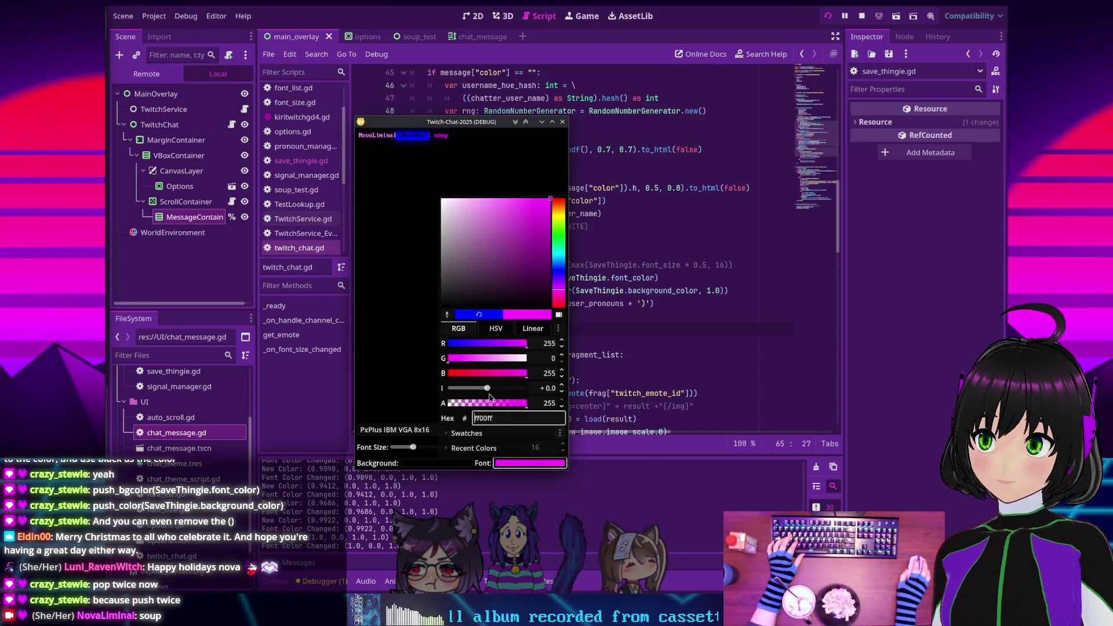
{"action": "left_click", "coordinate": [417, 348]}
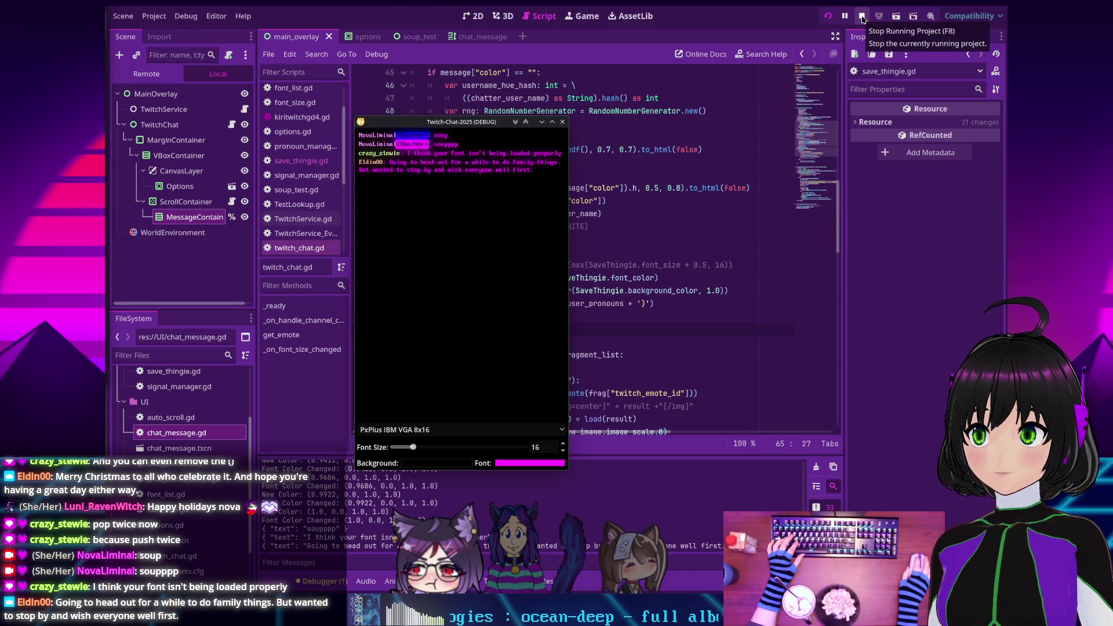
{"action": "left_click_drag", "start_coordinate": [413, 448], "coordinate": [435, 449]}
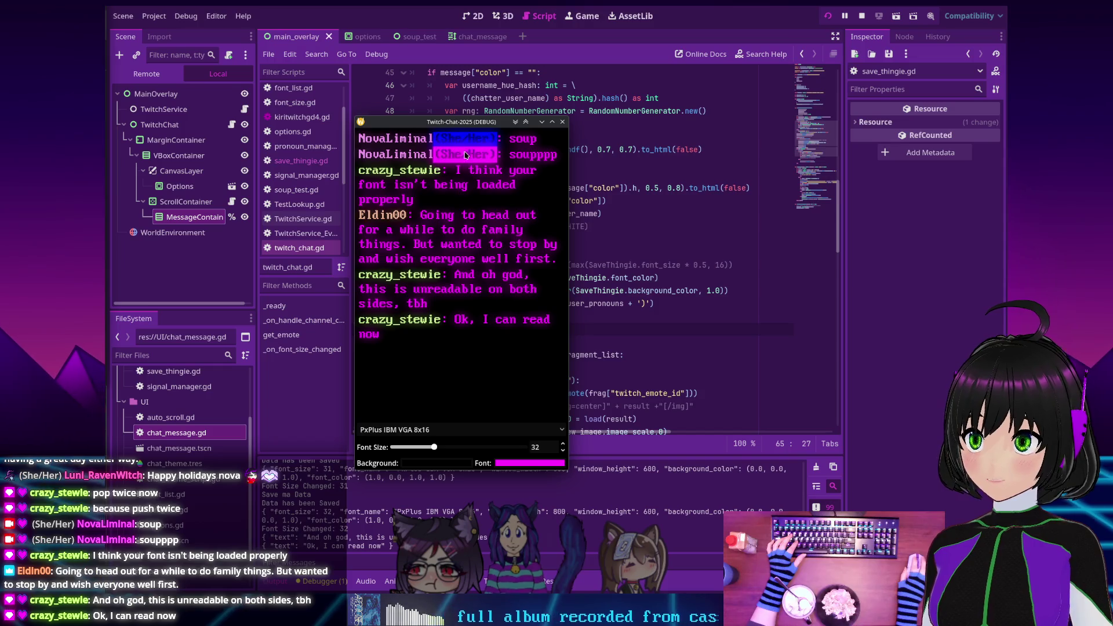
In the running chat window's font dropdown, switch the font to Hack, then to Tilt Neon
{"action": "left_click", "coordinate": [415, 430]}
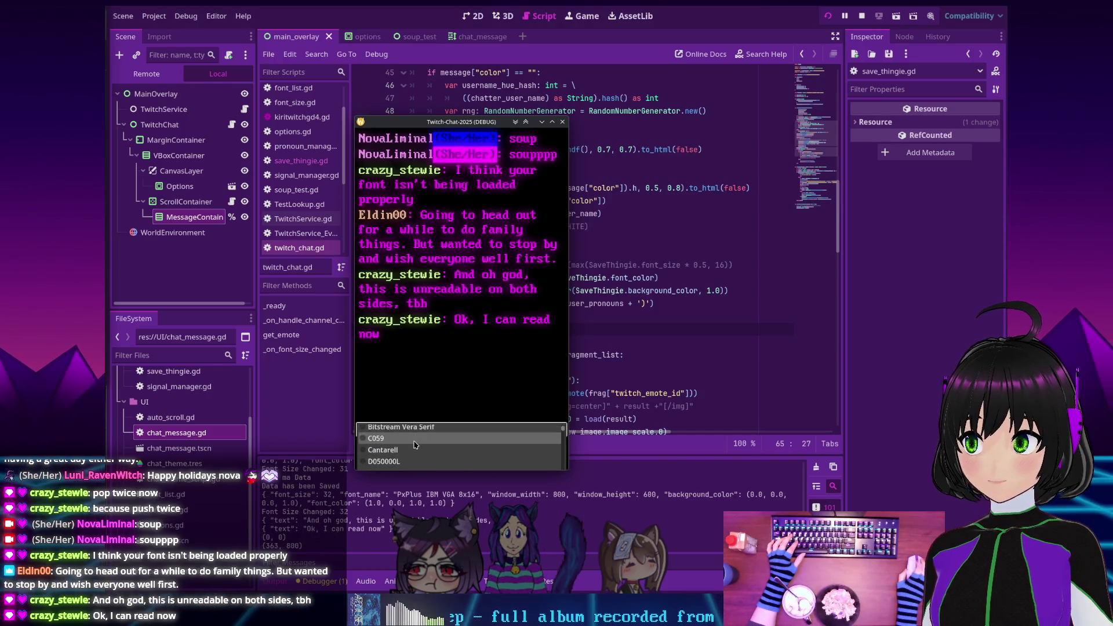
{"action": "scroll", "coordinate": [415, 444], "scroll_direction": "down", "scroll_amount": 2}
{"action": "left_click", "coordinate": [416, 439]}
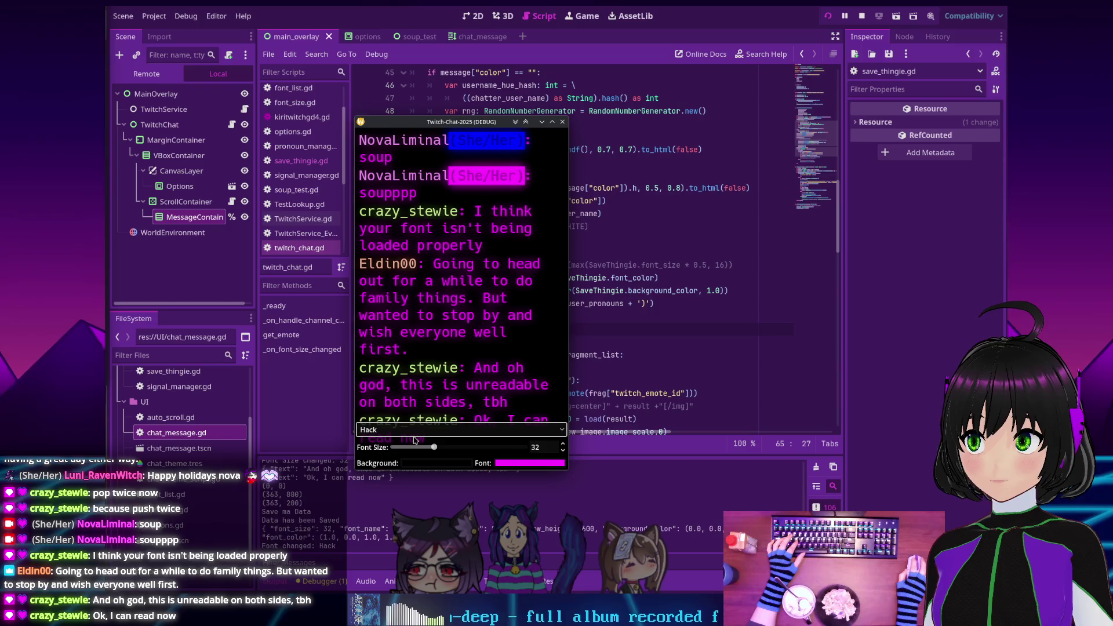
{"action": "left_click", "coordinate": [422, 436]}
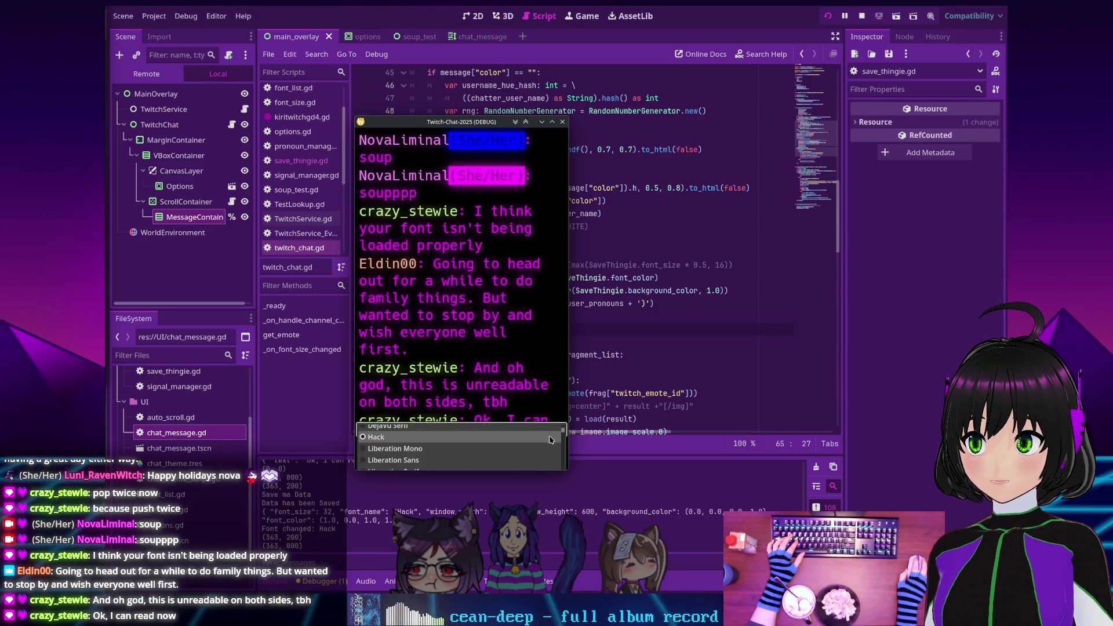
{"action": "scroll", "coordinate": [461, 449], "scroll_direction": "down", "scroll_amount": 10}
{"action": "scroll", "coordinate": [464, 455], "scroll_direction": "down", "scroll_amount": 10}
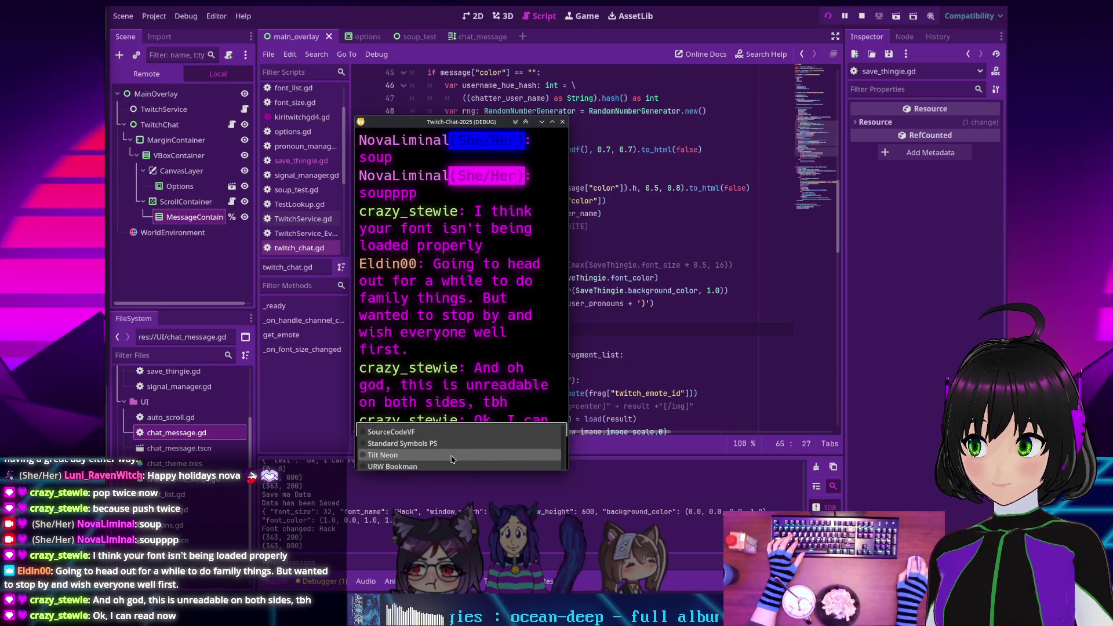
{"action": "left_click", "coordinate": [452, 456]}
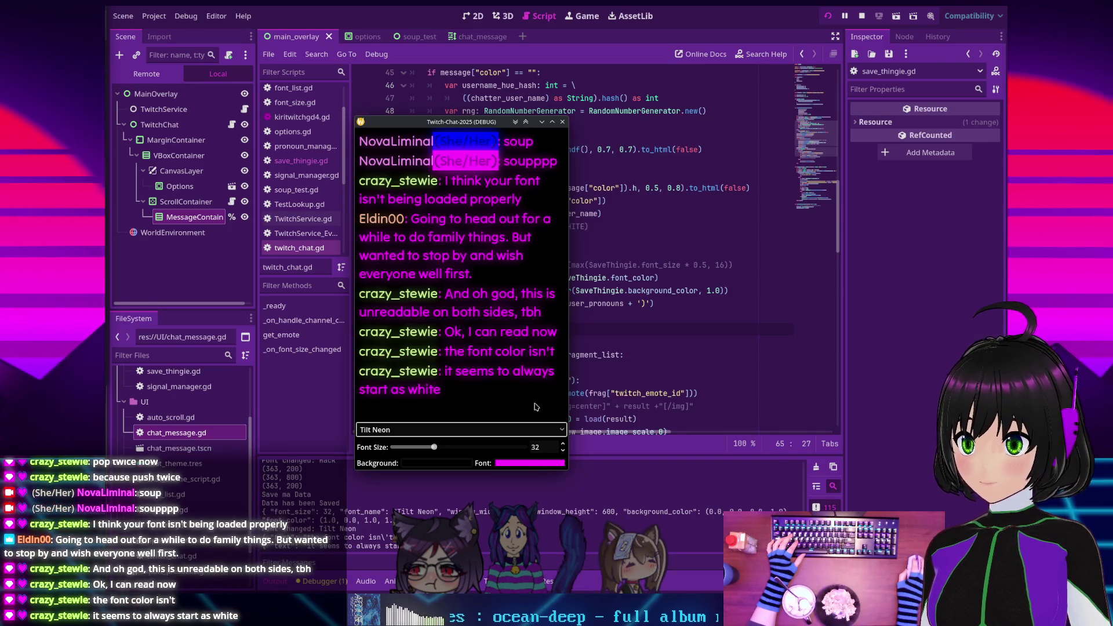
{"action": "left_click", "coordinate": [862, 16]}
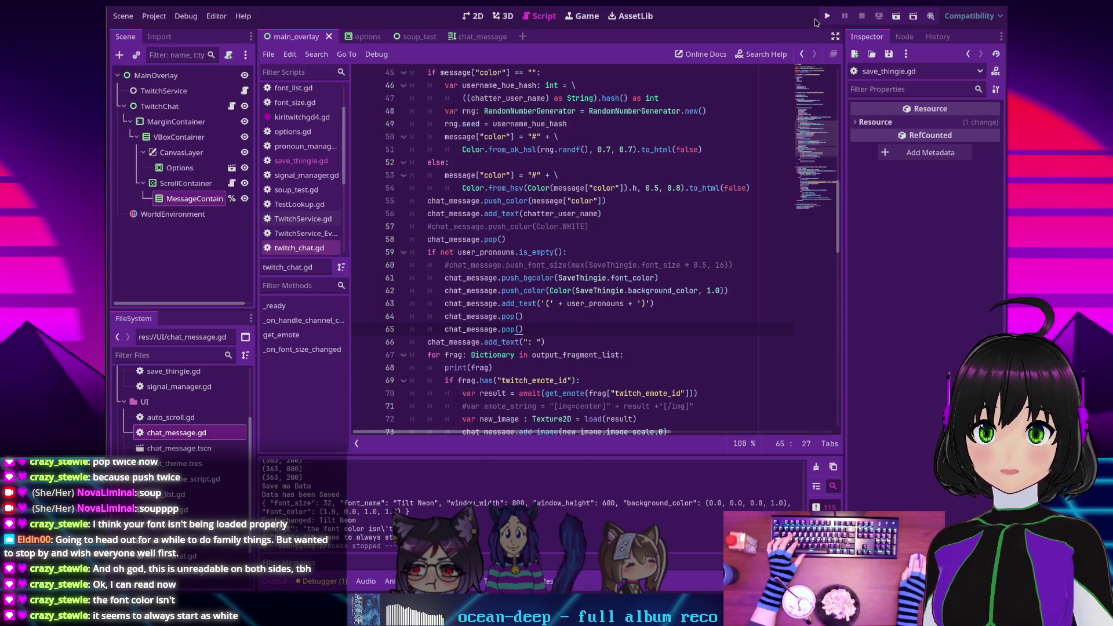
{"action": "left_click", "coordinate": [827, 16]}
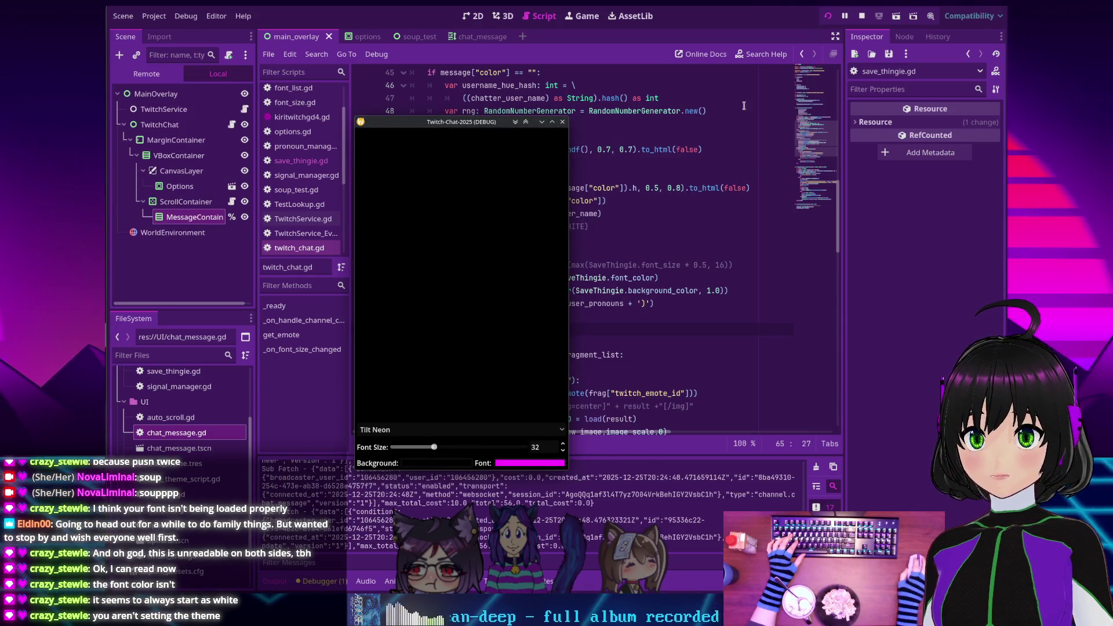
{"action": "left_click", "coordinate": [862, 15]}
{"action": "scroll", "coordinate": [428, 248], "scroll_direction": "up", "scroll_amount": 10}
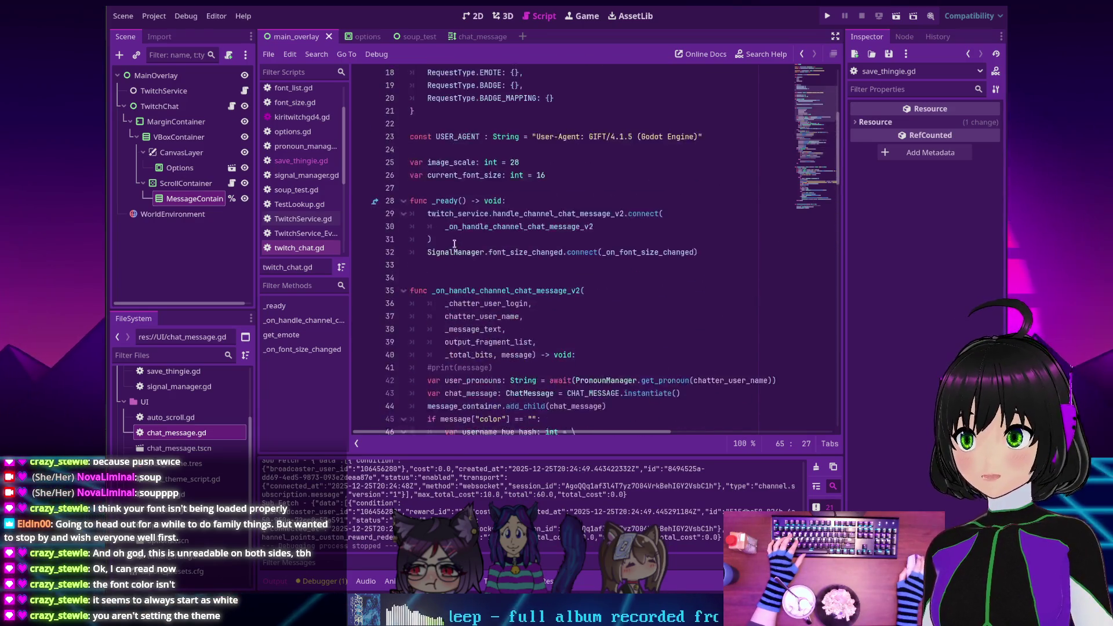
{"action": "scroll", "coordinate": [428, 248], "scroll_direction": "down", "scroll_amount": 9}
{"action": "scroll", "coordinate": [293, 154], "scroll_direction": "up", "scroll_amount": 3}
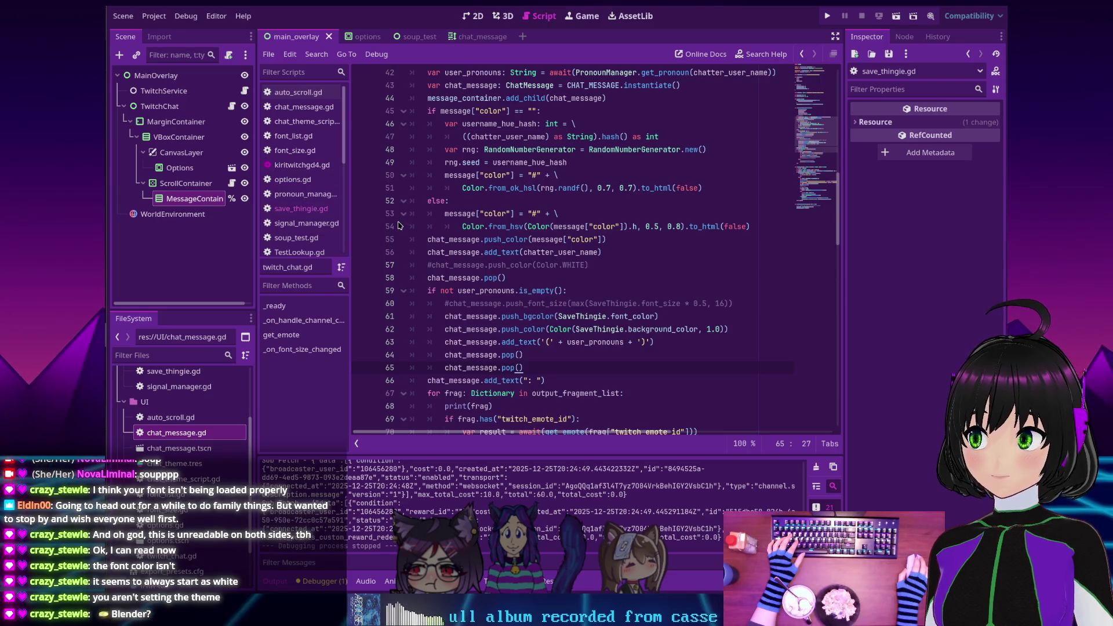
{"action": "scroll", "coordinate": [513, 241], "scroll_direction": "down", "scroll_amount": 4}
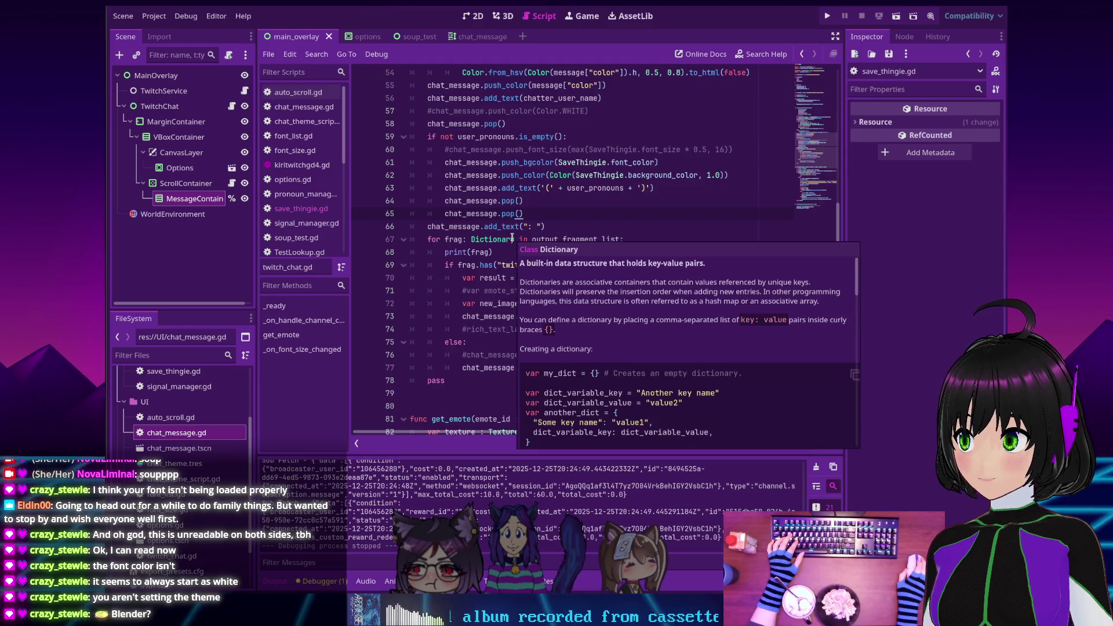
{"action": "scroll", "coordinate": [511, 235], "scroll_direction": "up", "scroll_amount": 17}
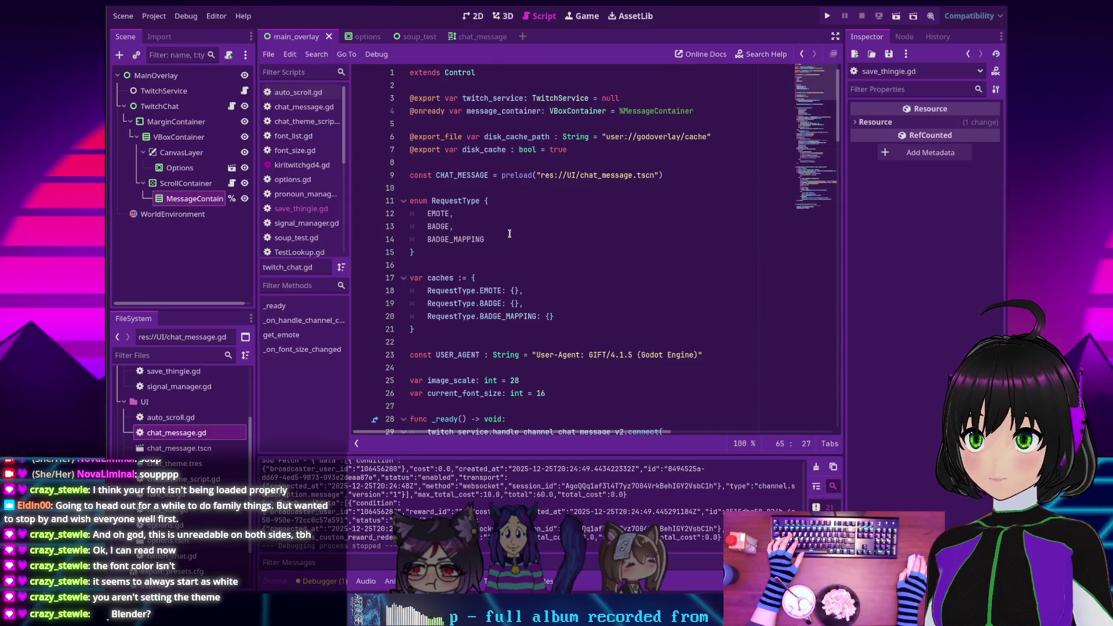
{"action": "scroll", "coordinate": [509, 234], "scroll_direction": "down", "scroll_amount": 6}
{"action": "scroll", "coordinate": [507, 234], "scroll_direction": "down", "scroll_amount": 8}
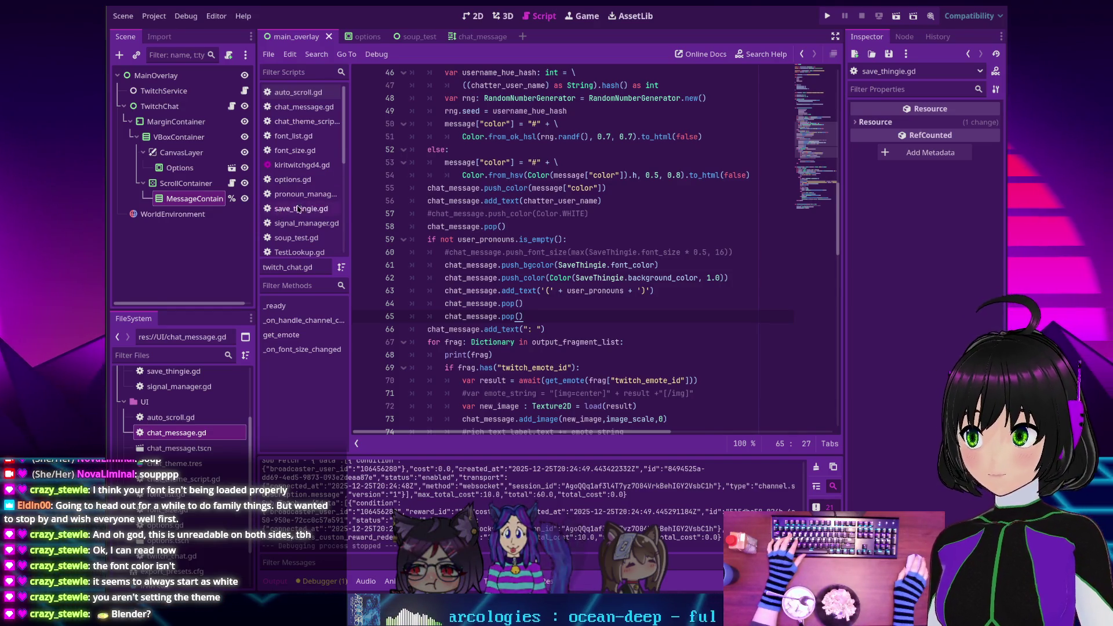
{"action": "scroll", "coordinate": [307, 217], "scroll_direction": "down", "scroll_amount": 3}
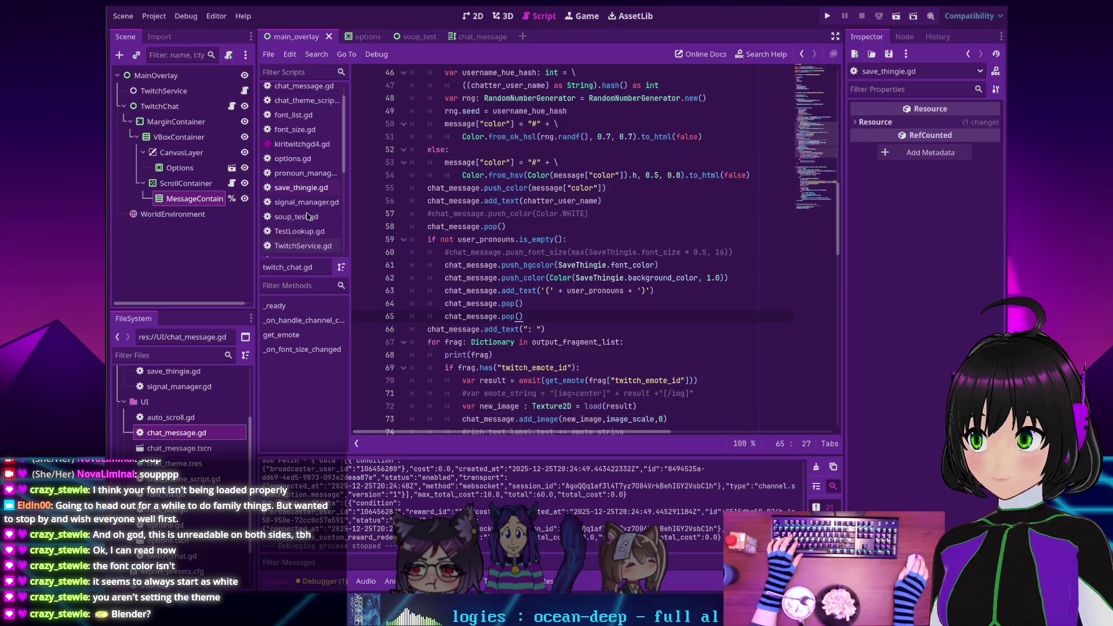
{"action": "scroll", "coordinate": [308, 216], "scroll_direction": "up", "scroll_amount": 3}
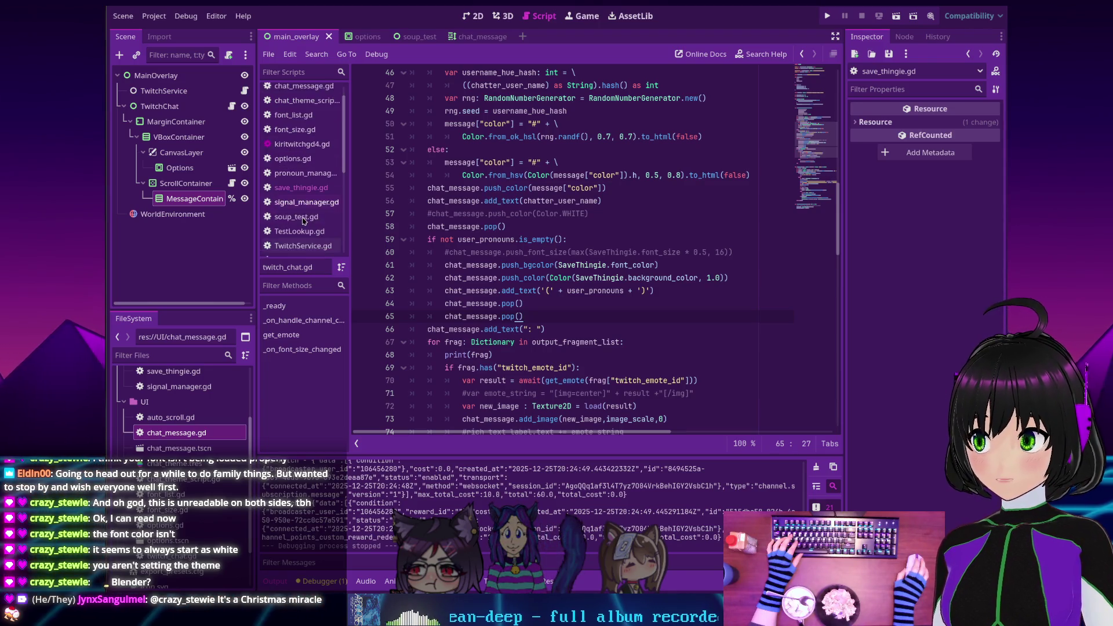
Open chat_theme_script.gd and select SaveThingie.font_size on line 20
{"action": "left_click", "coordinate": [291, 123]}
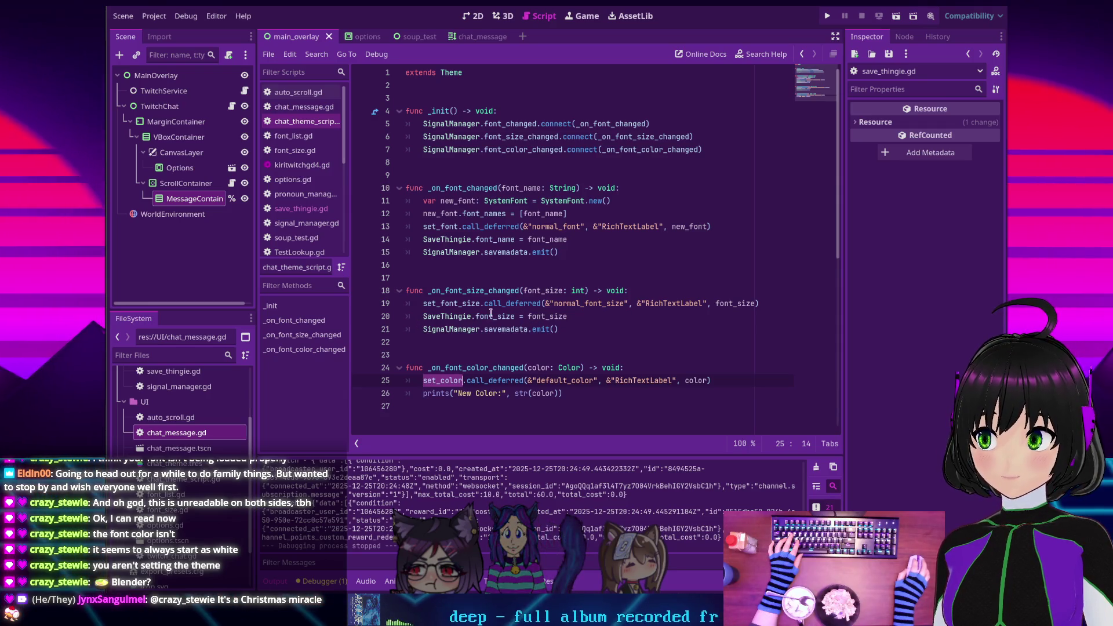
{"action": "double_click", "coordinate": [493, 317]}
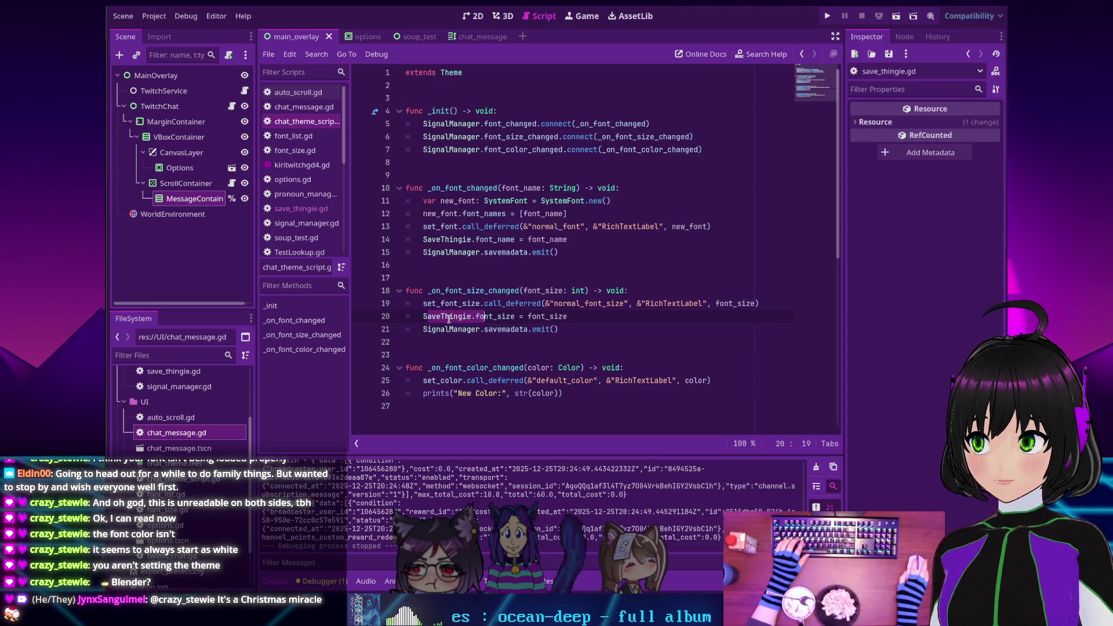
{"action": "left_click", "coordinate": [450, 317]}
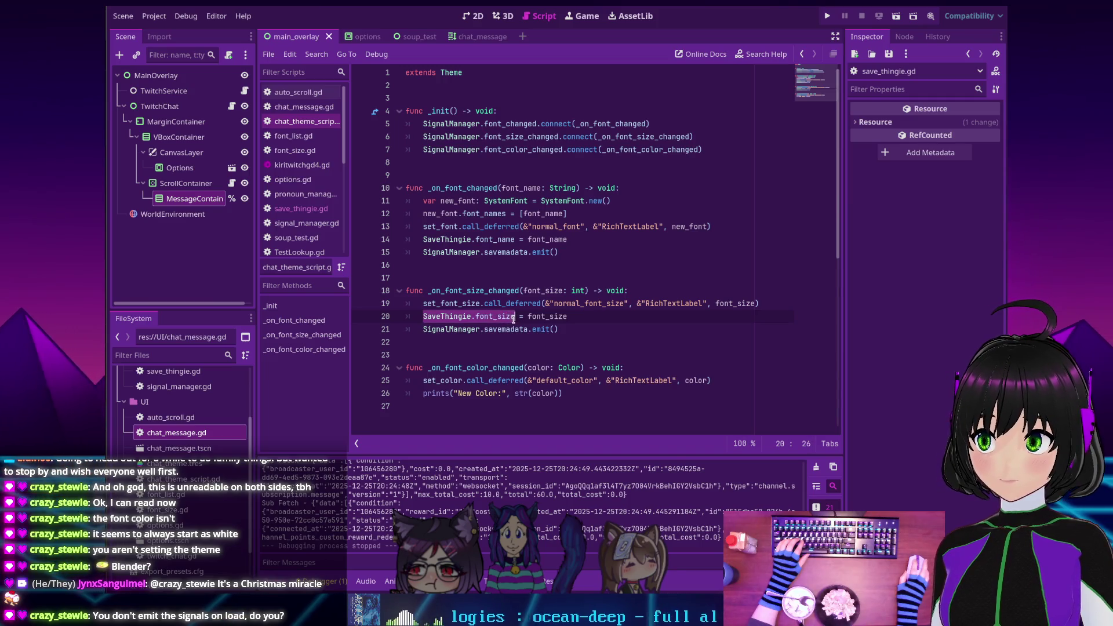
Find SaveThingie.font_size in all files and visit its uses in font_size.gd and chat_theme_script.gd
{"action": "key", "text": "ctrl+shift+f"}
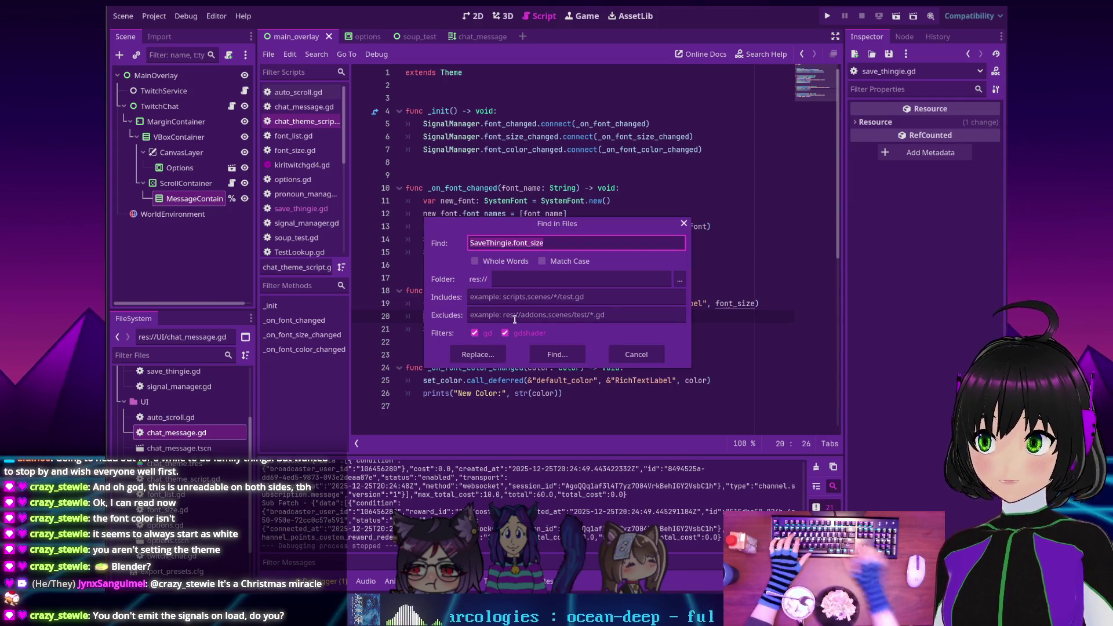
{"action": "left_click", "coordinate": [558, 354]}
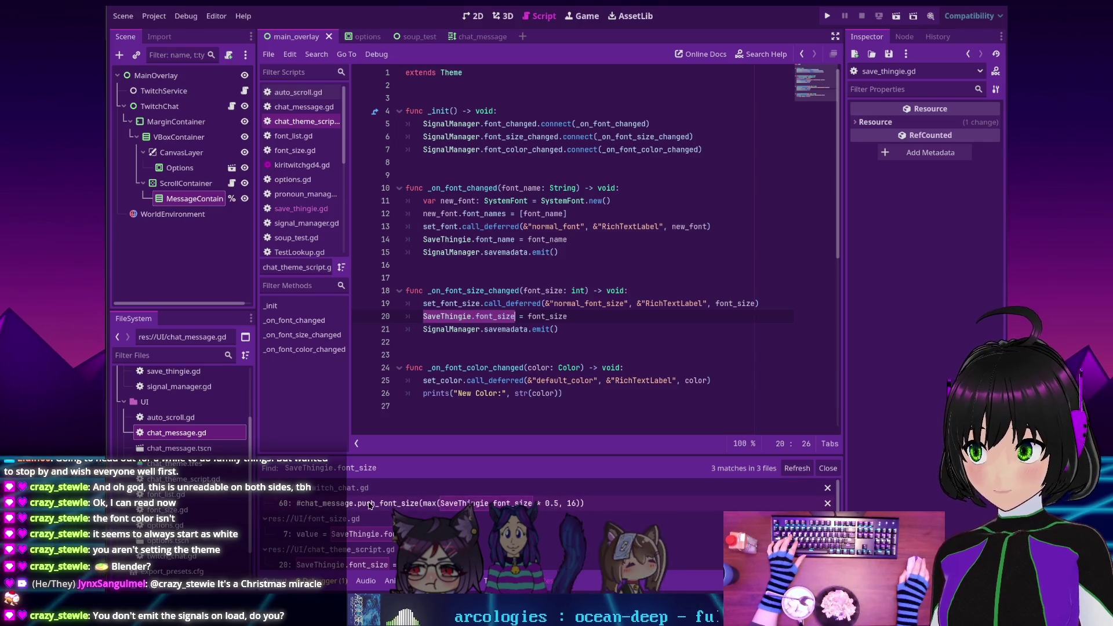
{"action": "scroll", "coordinate": [376, 513], "scroll_direction": "down", "scroll_amount": 1}
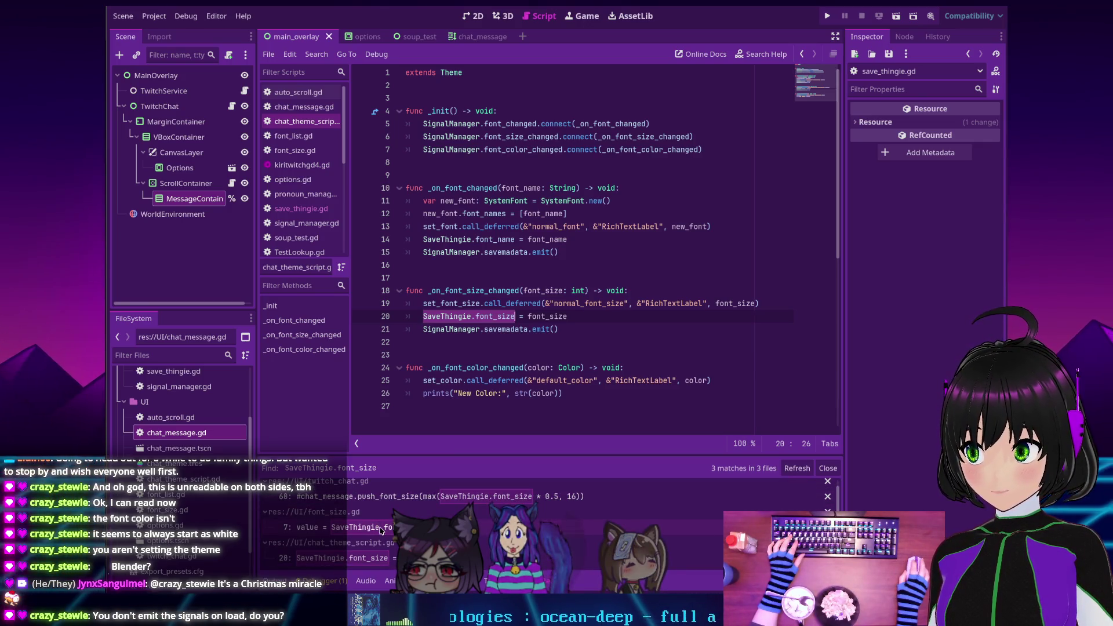
{"action": "left_click", "coordinate": [380, 529]}
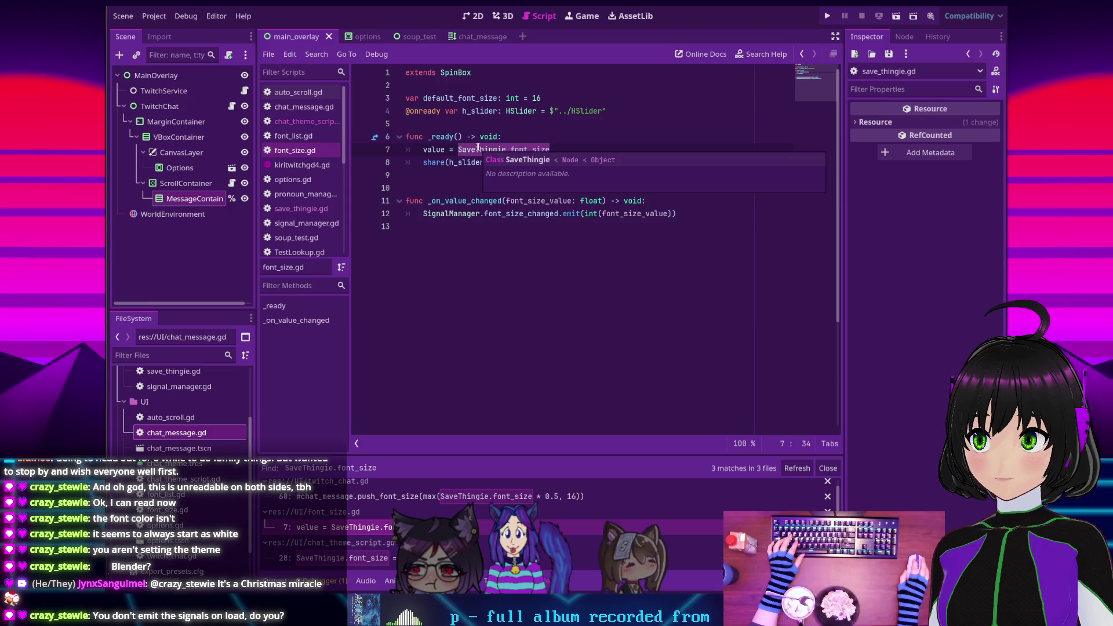
{"action": "left_click", "coordinate": [365, 558]}
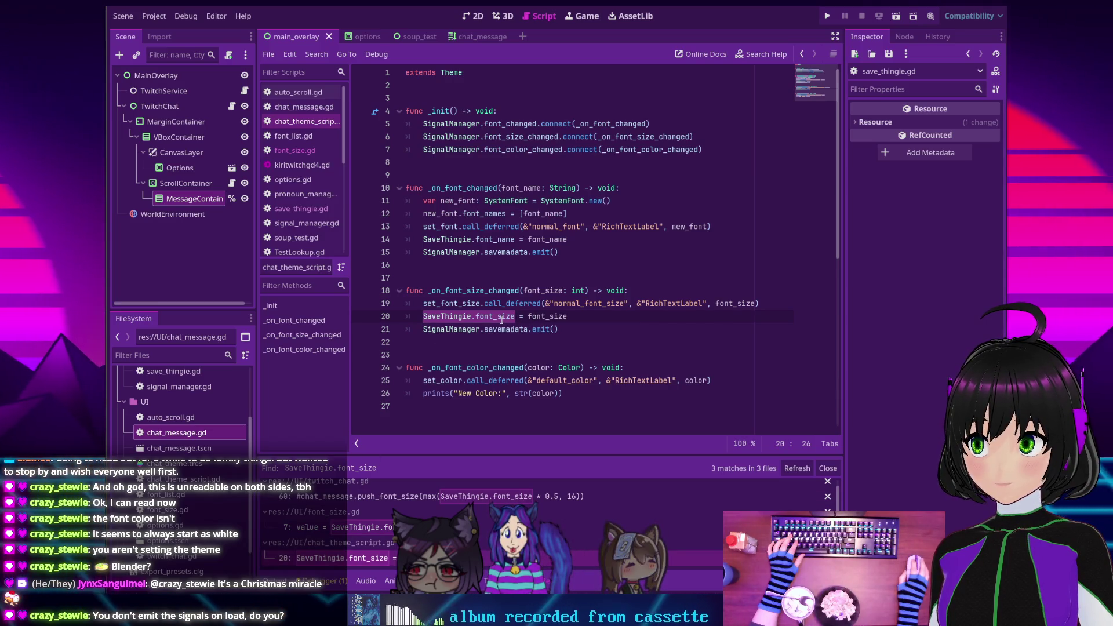
{"action": "mouse_move", "coordinate": [502, 320]}
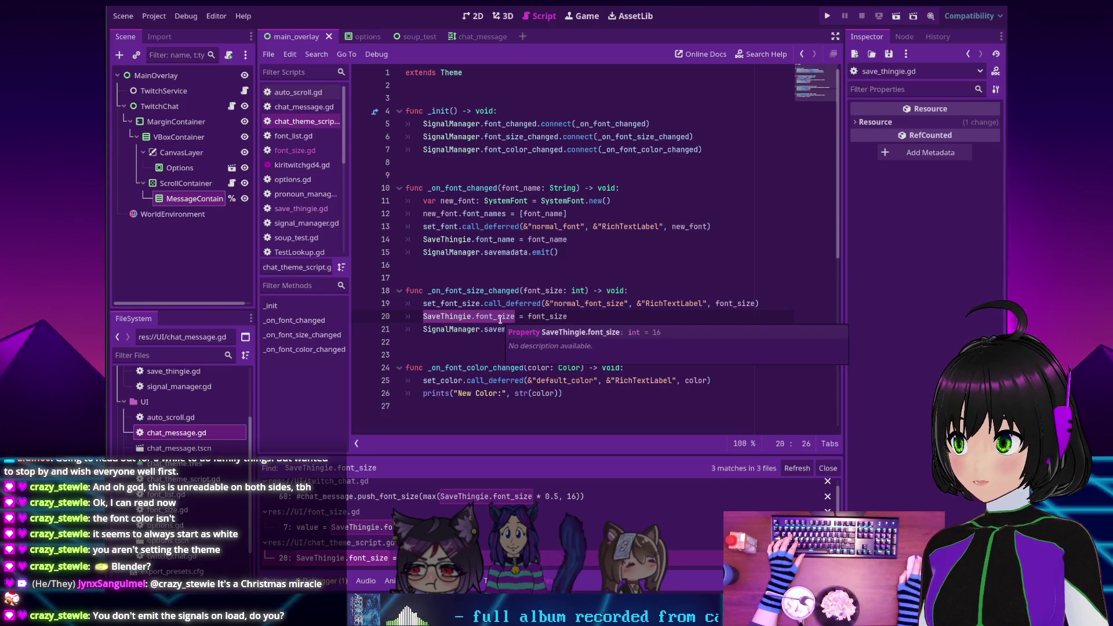
Search all files for _on_font_size_changed and scroll through the results
{"action": "double_click", "coordinate": [475, 291]}
{"action": "key", "text": "ctrl+shift+f"}
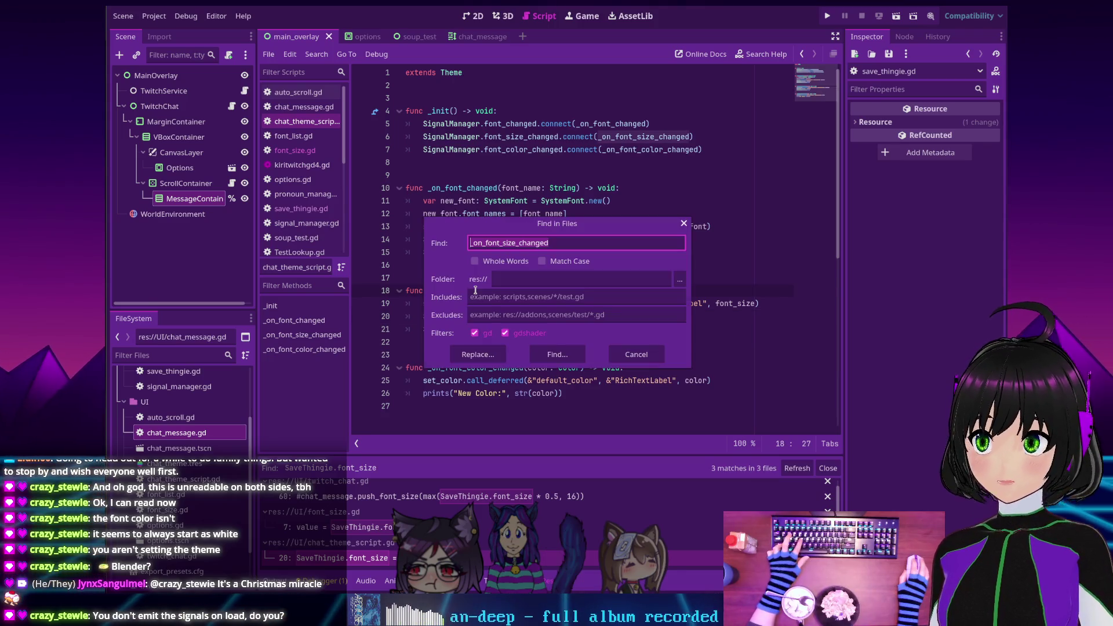
{"action": "left_click", "coordinate": [552, 358]}
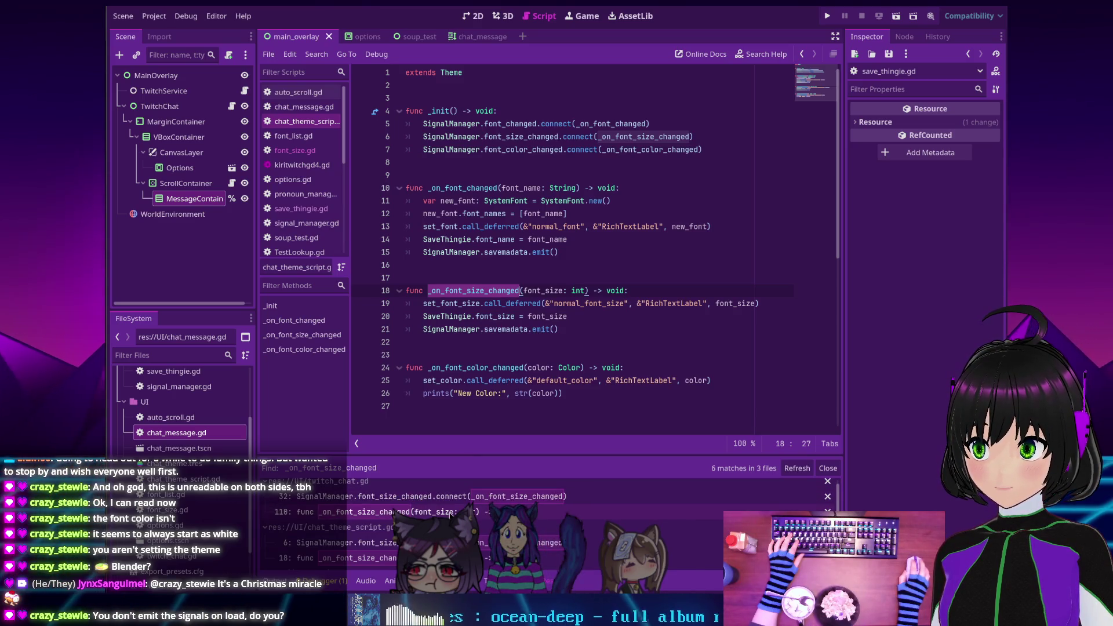
{"action": "scroll", "coordinate": [451, 516], "scroll_direction": "down", "scroll_amount": 1}
{"action": "scroll", "coordinate": [451, 515], "scroll_direction": "down", "scroll_amount": 1}
{"action": "scroll", "coordinate": [451, 514], "scroll_direction": "down", "scroll_amount": 2}
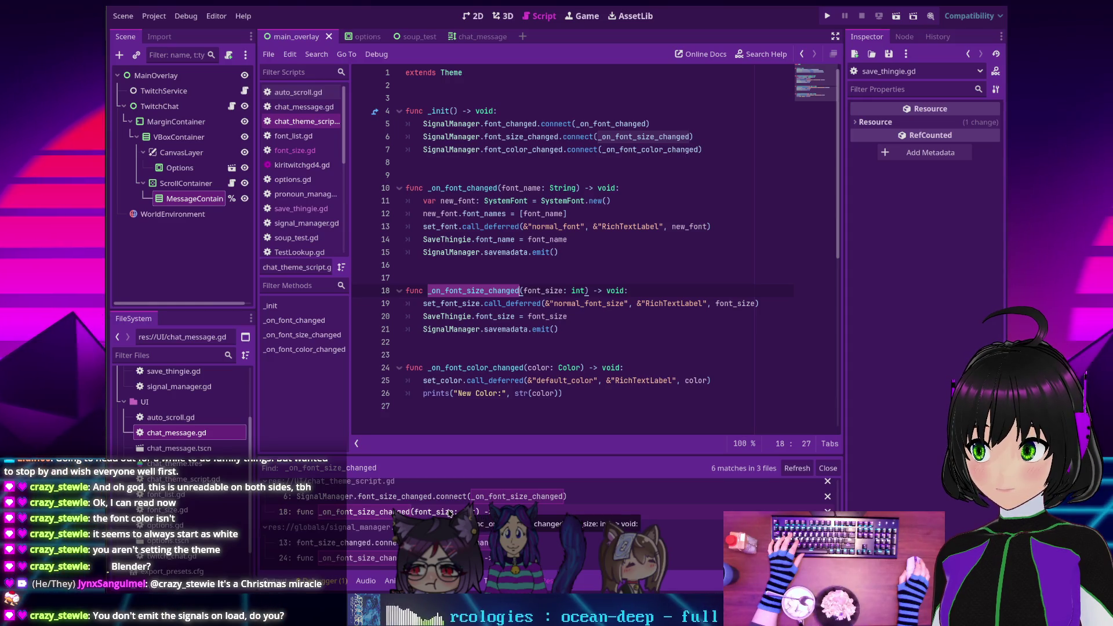
Search for font_size_changed, narrow it to font_size_changed.emit, and open the match in font_size.gd
{"action": "key", "text": "ctrl+shift+f"}
{"action": "type", "text": "font_size_changed"}
{"action": "key", "text": "Return"}
{"action": "left_click", "coordinate": [451, 560]}
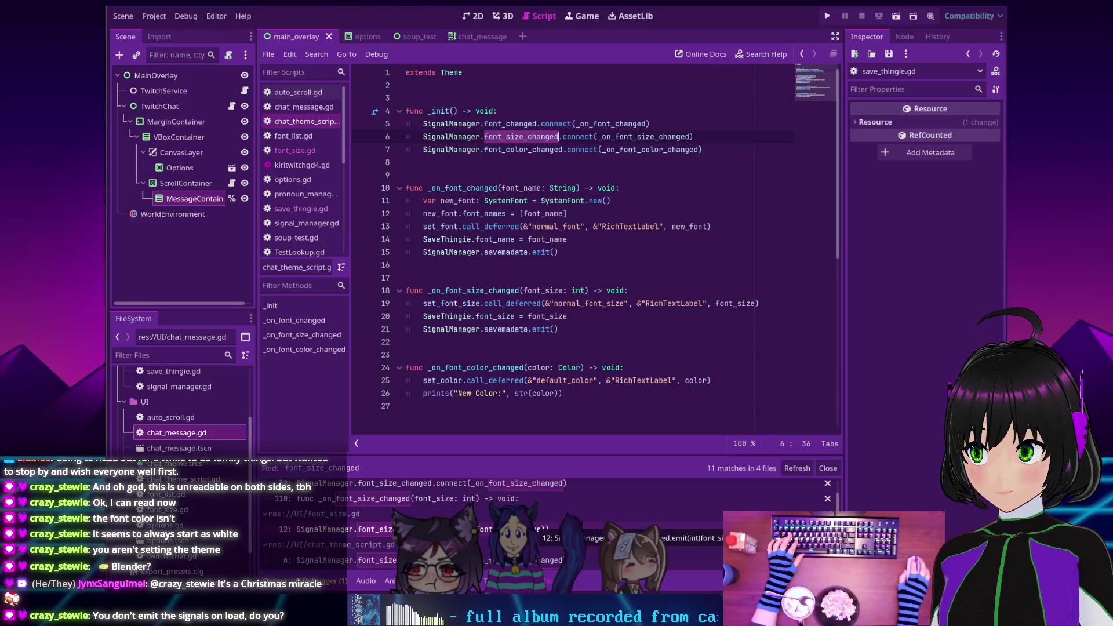
{"action": "key", "text": "ctrl+shift+f"}
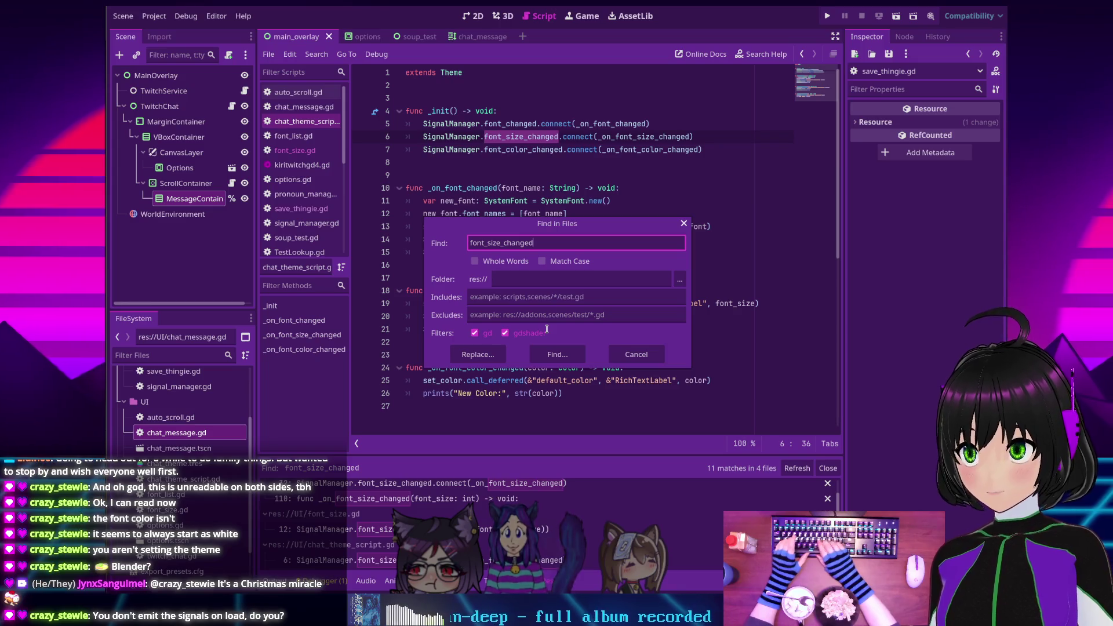
{"action": "type", "text": ".emit"}
{"action": "key", "text": "Return"}
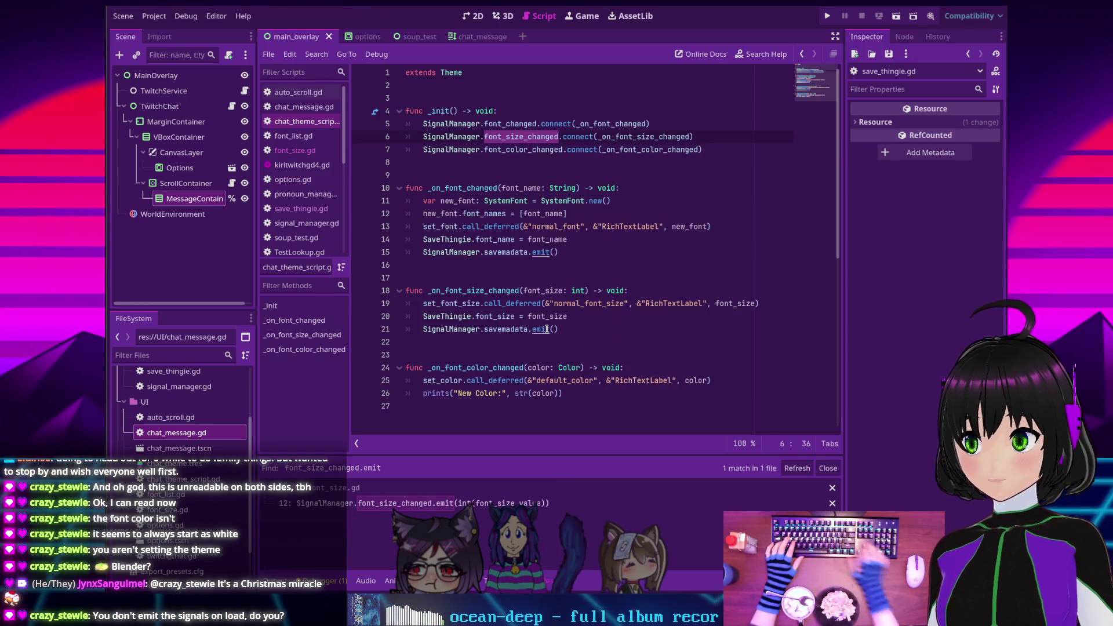
{"action": "left_click", "coordinate": [455, 505]}
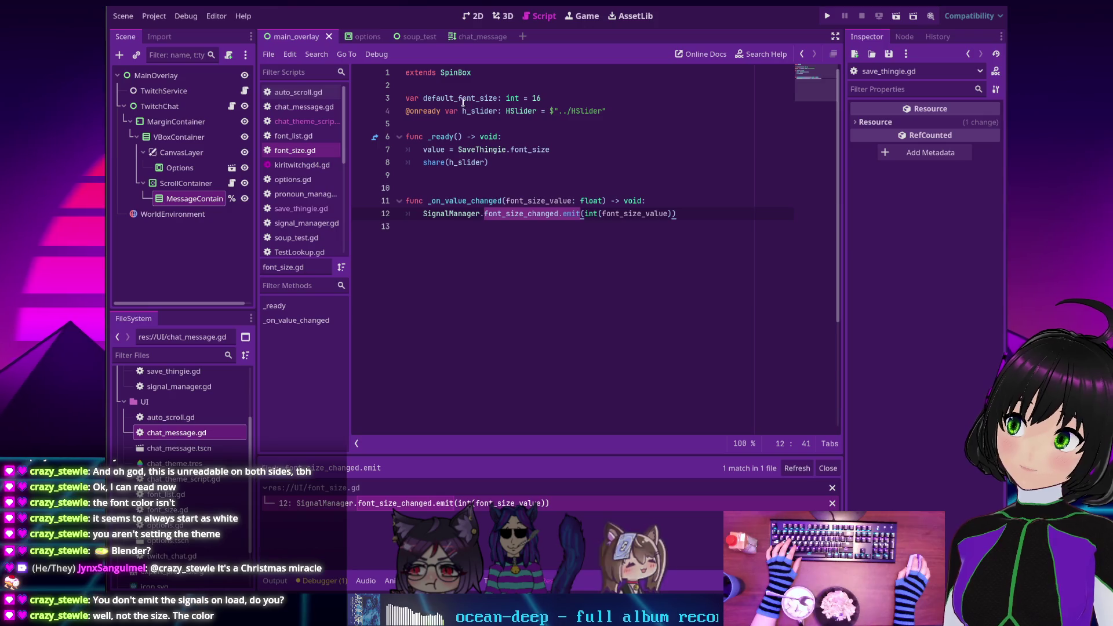
{"action": "left_click", "coordinate": [447, 149]}
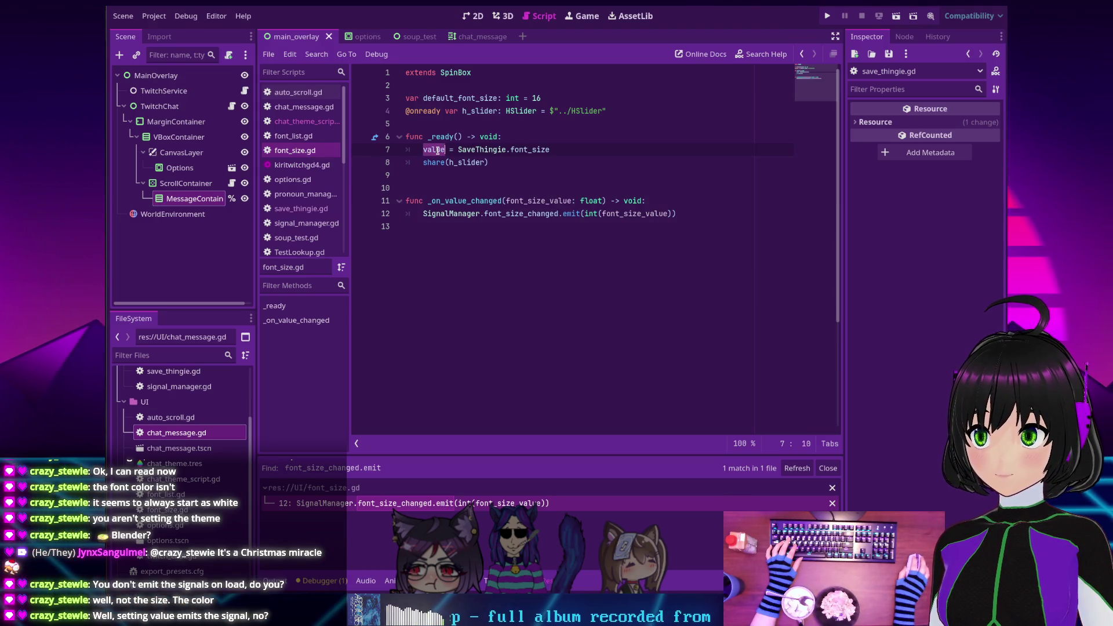
{"action": "left_click", "coordinate": [476, 150]}
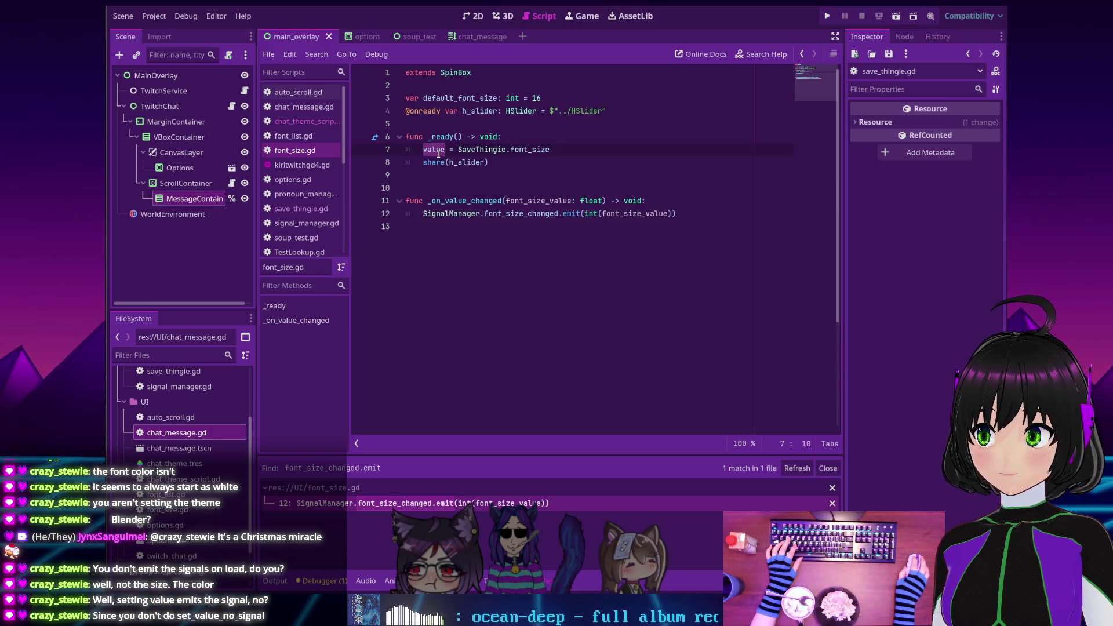
{"action": "mouse_move", "coordinate": [438, 152]}
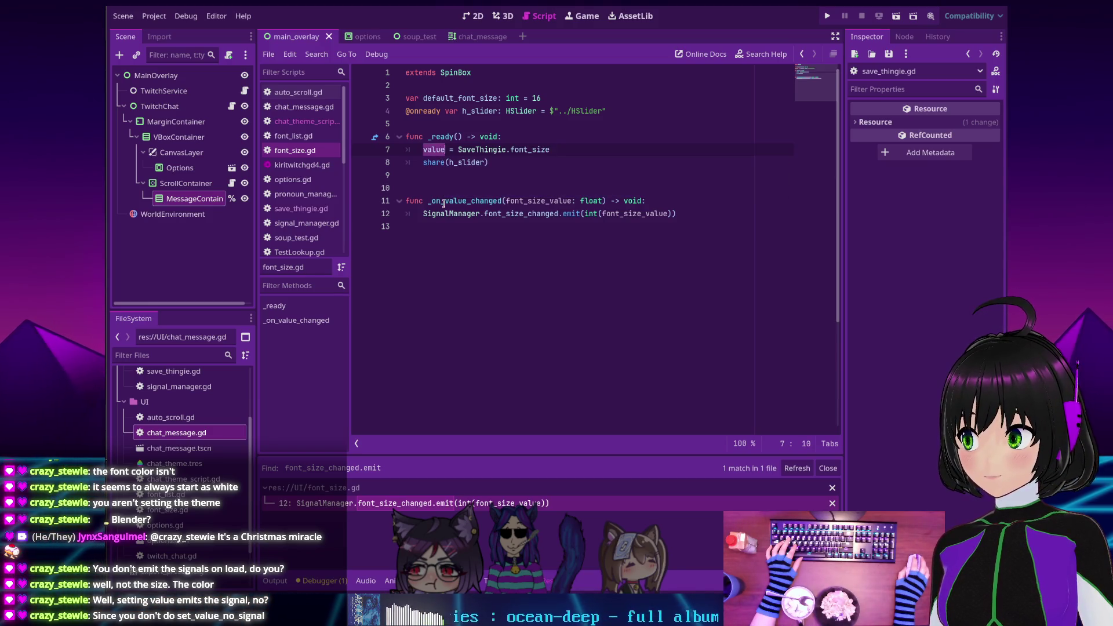
{"action": "double_click", "coordinate": [430, 149]}
{"action": "left_click", "coordinate": [433, 185]}
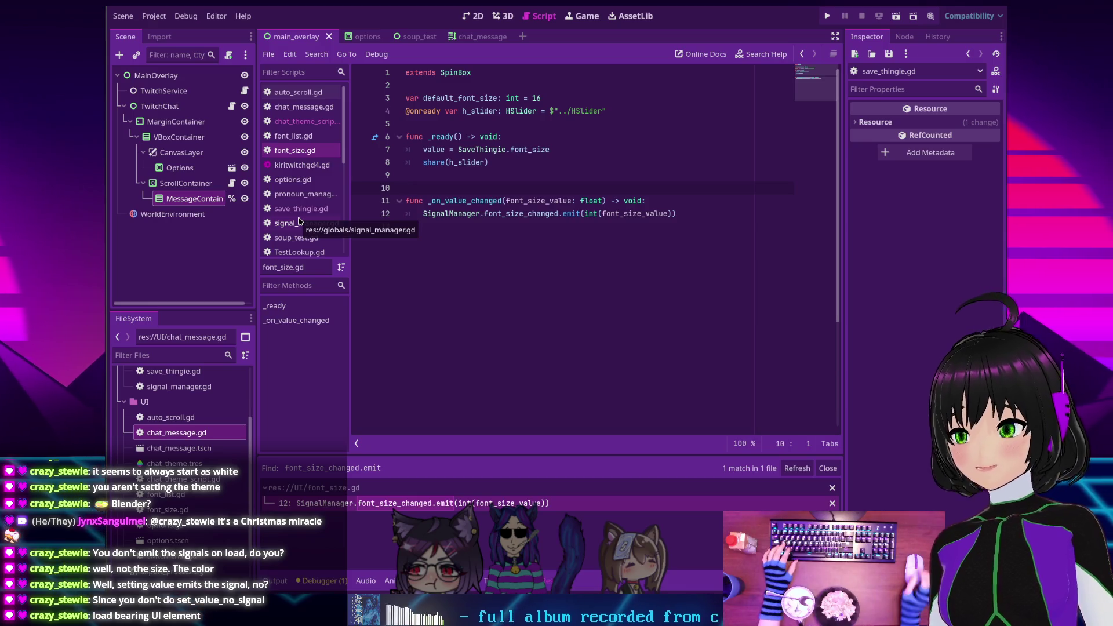
Open signal_manager.gd from the script list and scroll through it
{"action": "left_click", "coordinate": [300, 223]}
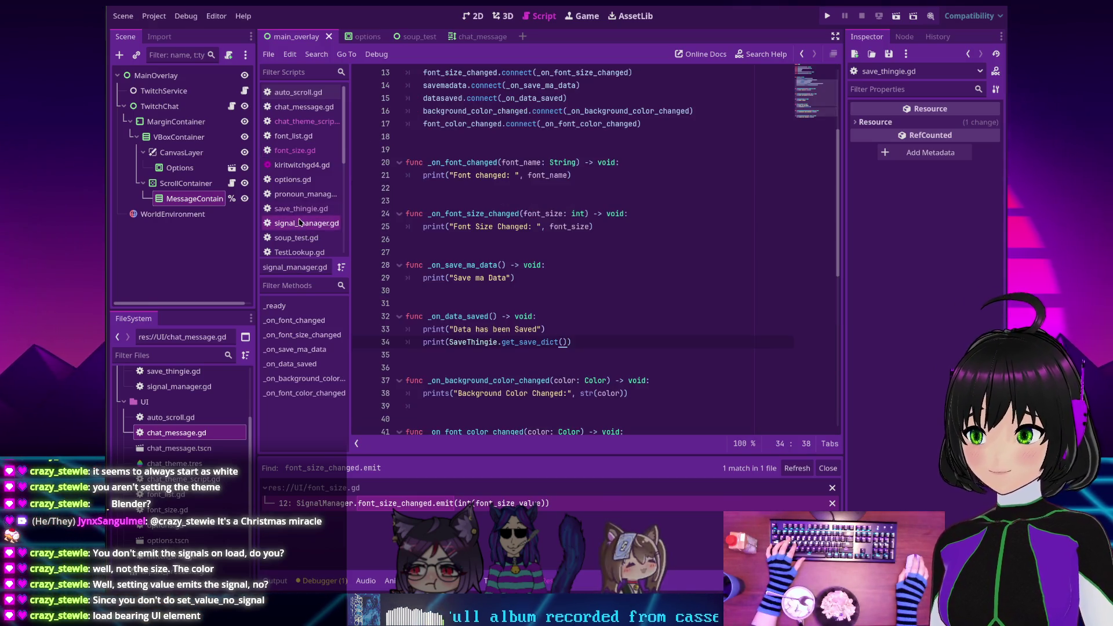
{"action": "scroll", "coordinate": [499, 212], "scroll_direction": "up", "scroll_amount": 3}
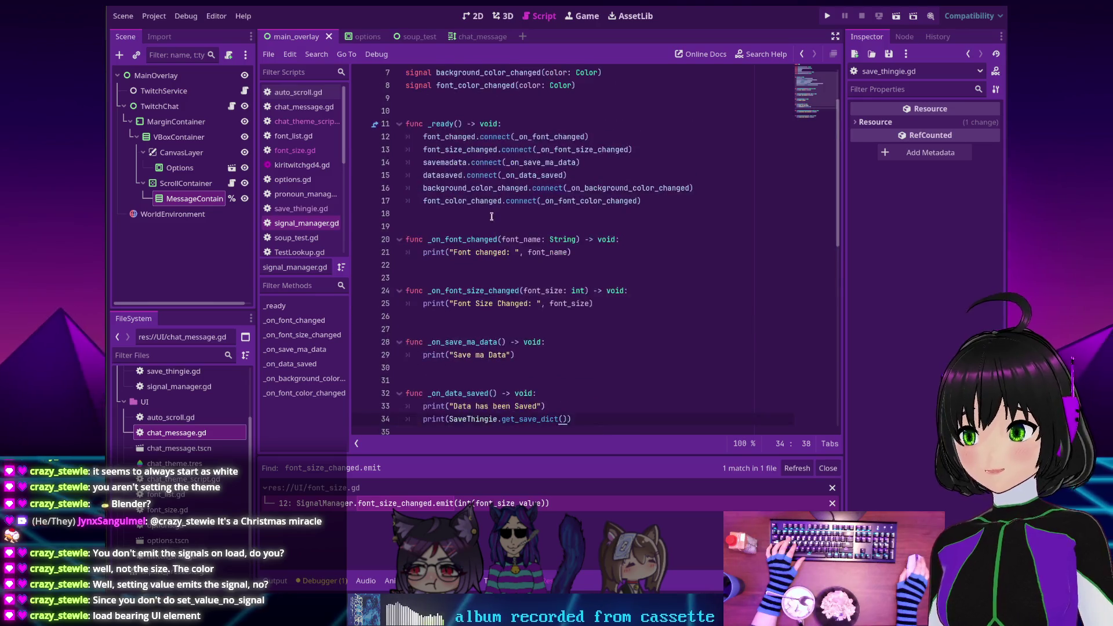
{"action": "scroll", "coordinate": [490, 219], "scroll_direction": "down", "scroll_amount": 2}
{"action": "scroll", "coordinate": [490, 219], "scroll_direction": "down", "scroll_amount": 2}
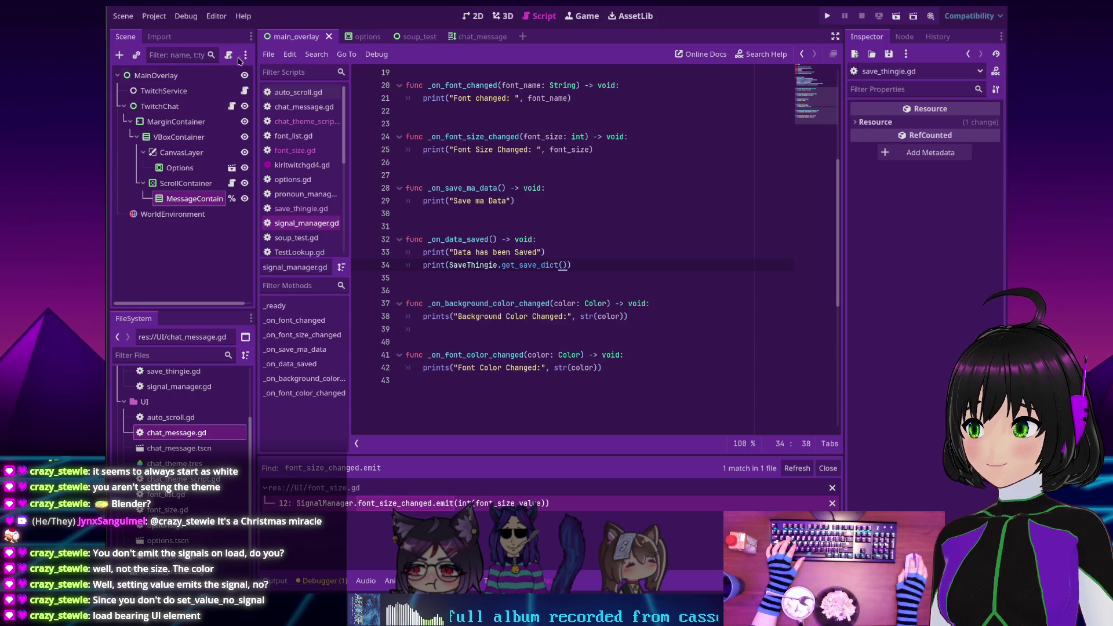
Switch to the options scene, open options.gd, and scroll to its top
{"action": "key", "text": "ctrl+Tab"}
{"action": "left_click", "coordinate": [227, 76]}
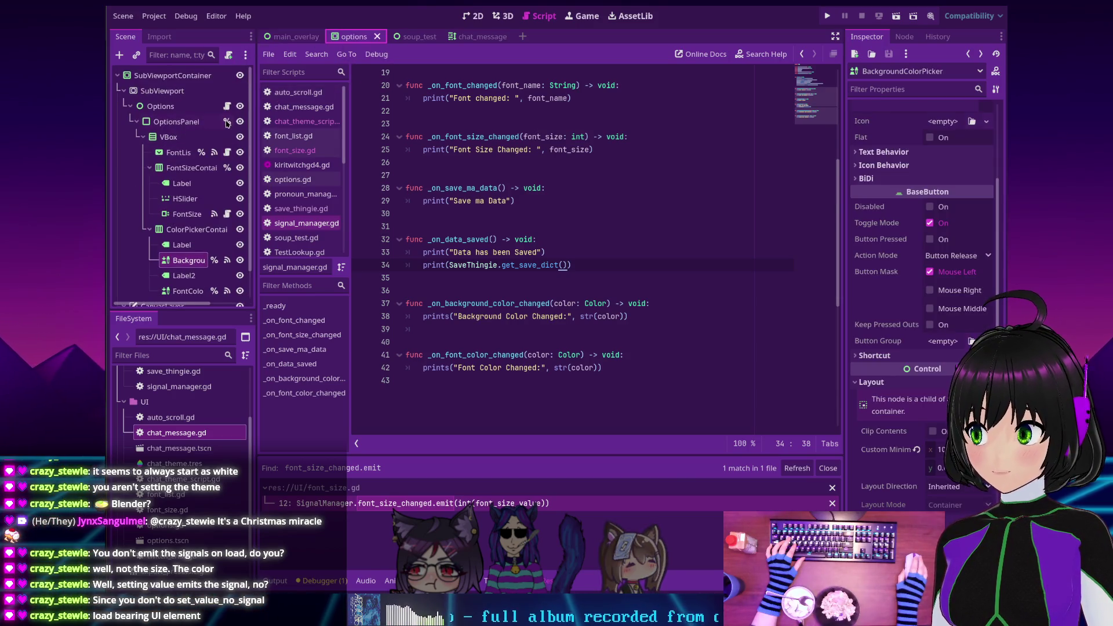
{"action": "scroll", "coordinate": [540, 280], "scroll_direction": "up", "scroll_amount": 3}
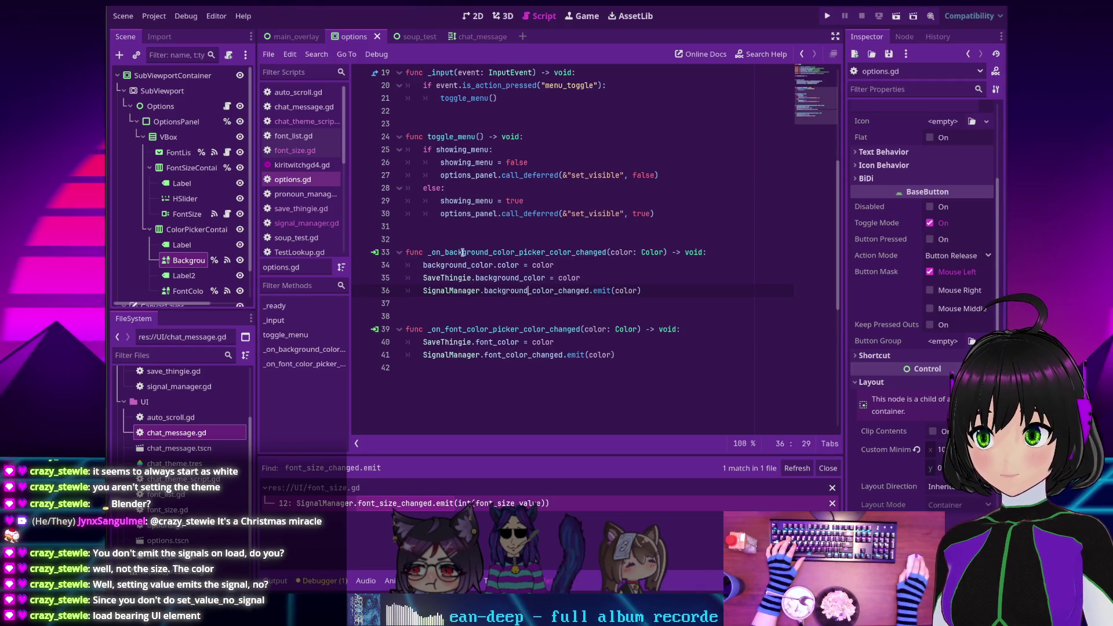
{"action": "scroll", "coordinate": [471, 250], "scroll_direction": "up", "scroll_amount": 3}
{"action": "scroll", "coordinate": [471, 249], "scroll_direction": "up", "scroll_amount": 3}
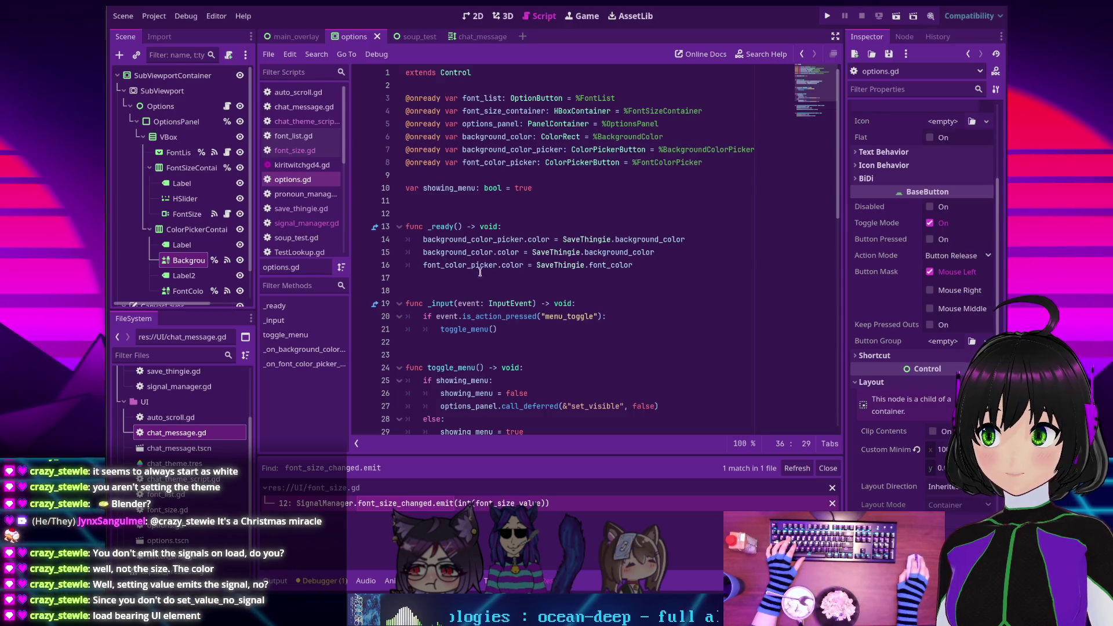
Locate the font colour picker reference in _ready and the name of its change handler
{"action": "scroll", "coordinate": [480, 272], "scroll_direction": "down", "scroll_amount": 4}
{"action": "scroll", "coordinate": [488, 257], "scroll_direction": "up", "scroll_amount": 2}
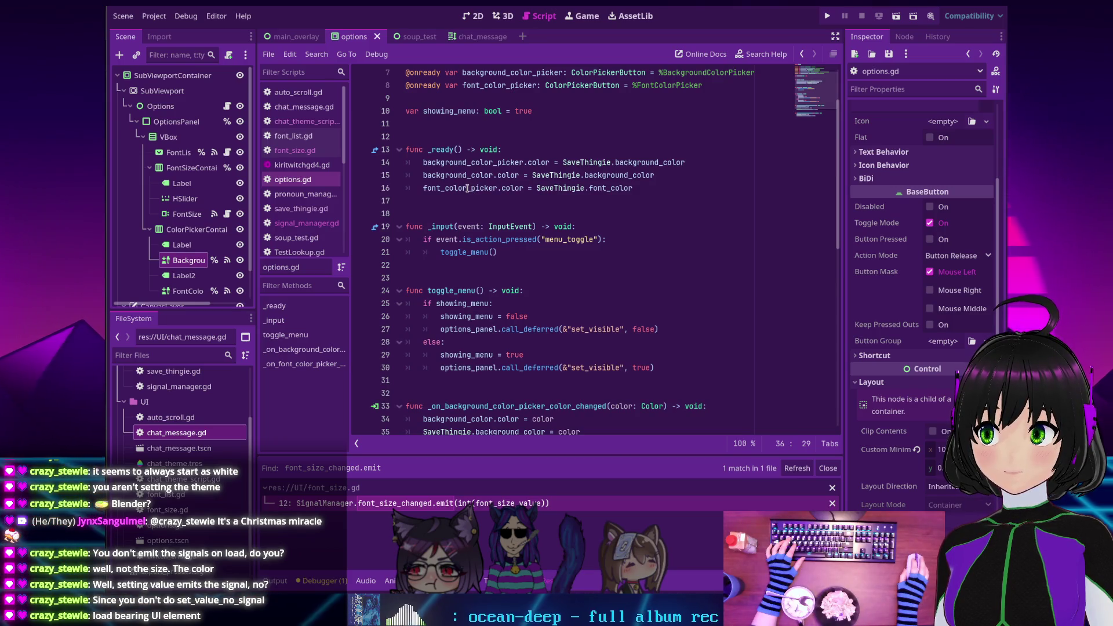
{"action": "scroll", "coordinate": [467, 189], "scroll_direction": "down", "scroll_amount": 3}
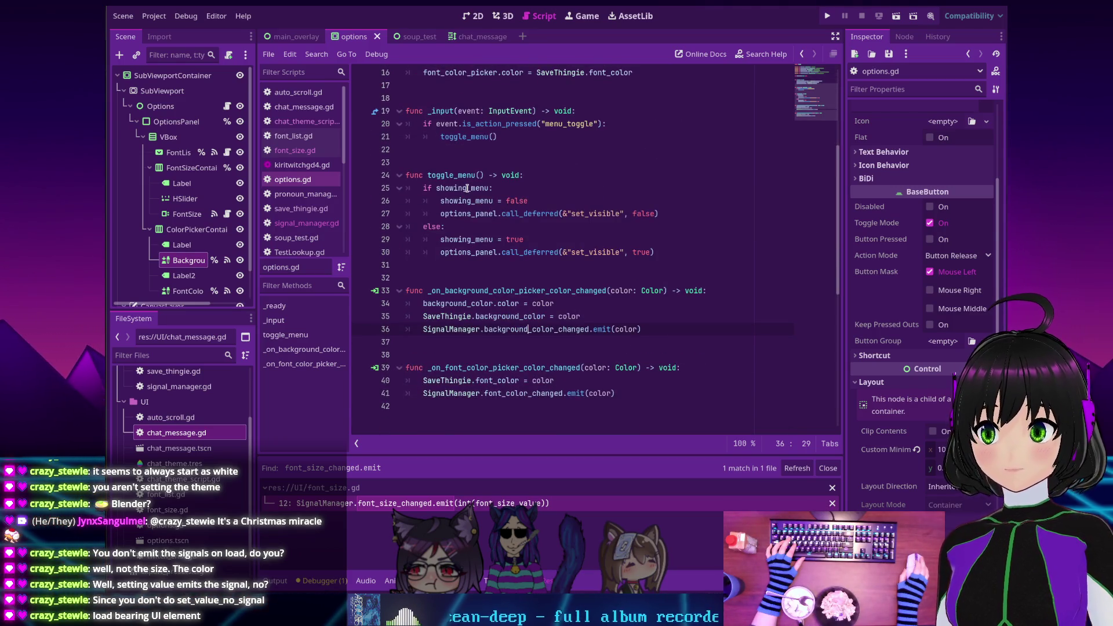
{"action": "scroll", "coordinate": [467, 188], "scroll_direction": "up", "scroll_amount": 3}
{"action": "double_click", "coordinate": [465, 188]}
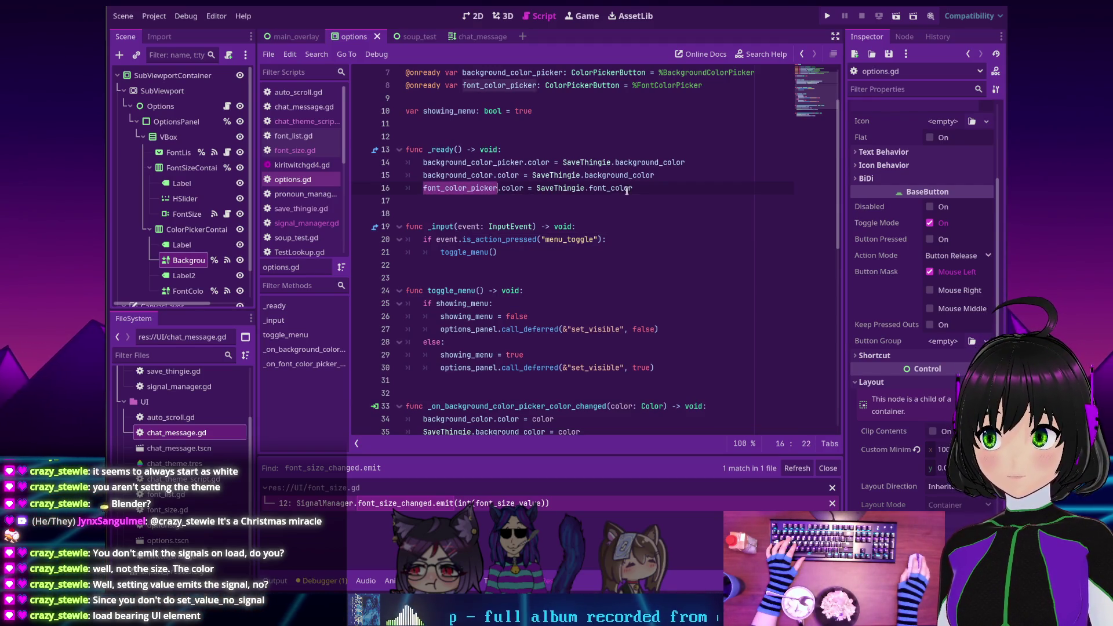
{"action": "scroll", "coordinate": [626, 191], "scroll_direction": "down", "scroll_amount": 5}
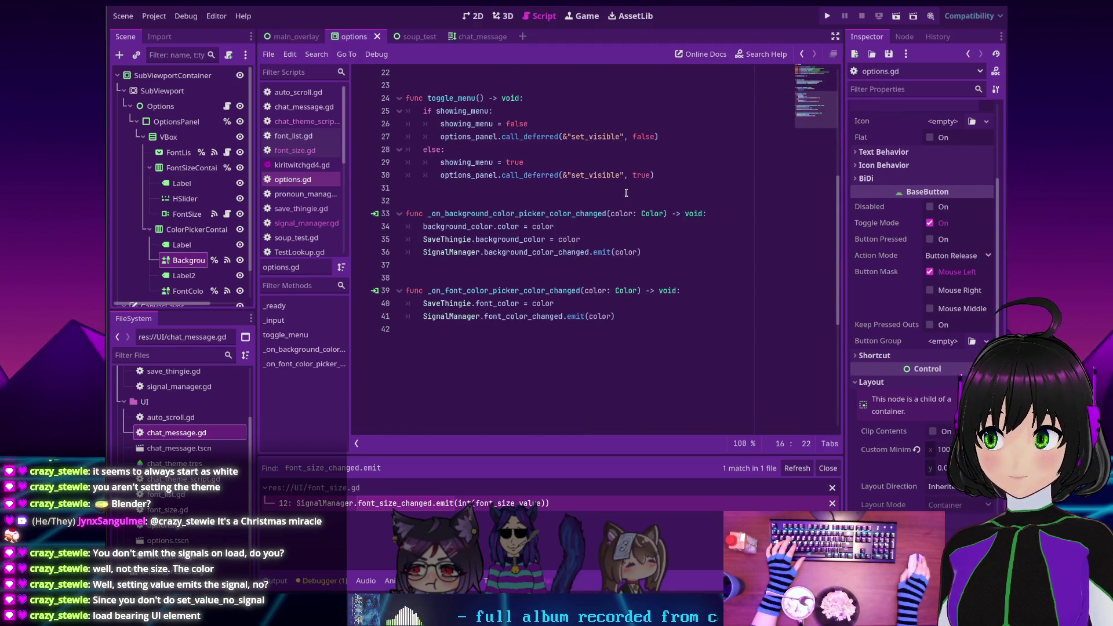
{"action": "double_click", "coordinate": [497, 290]}
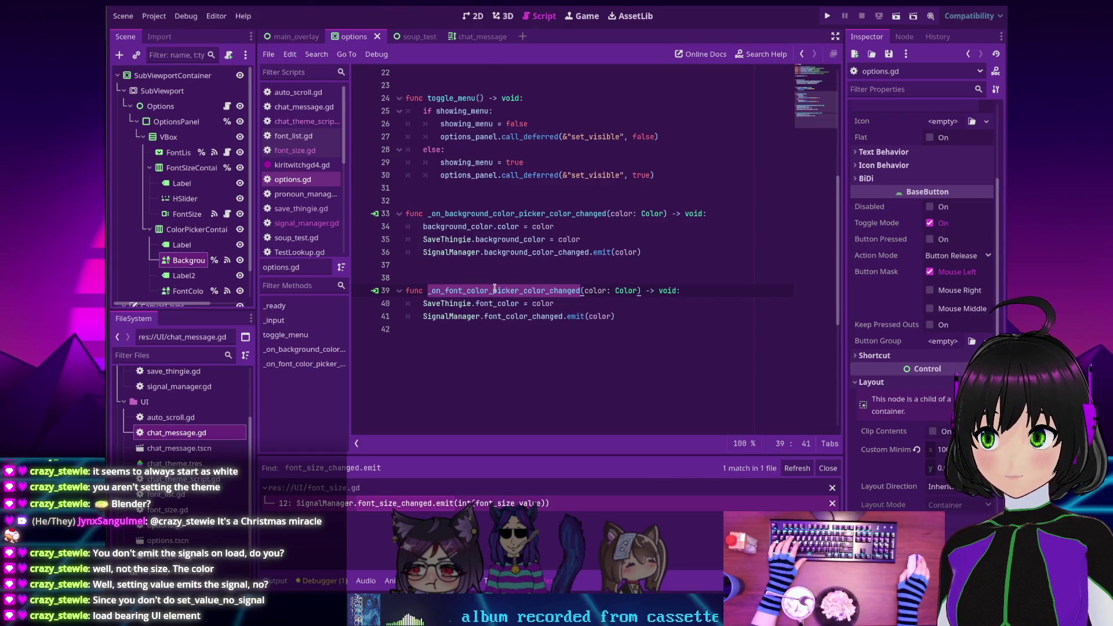
{"action": "scroll", "coordinate": [495, 289], "scroll_direction": "up", "scroll_amount": 5}
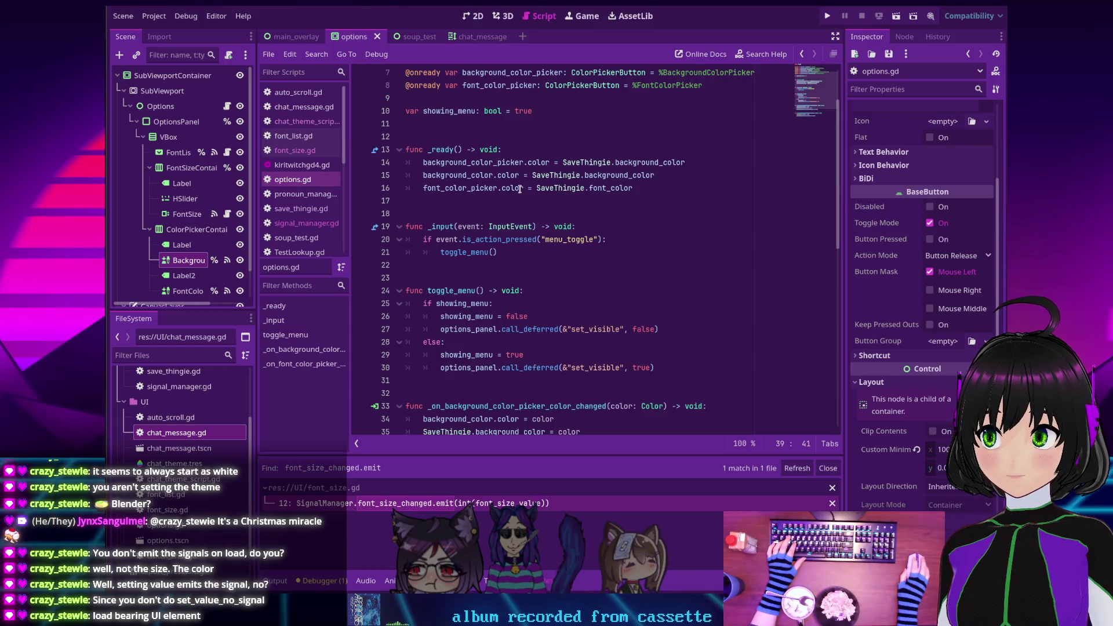
{"action": "left_click", "coordinate": [534, 188]}
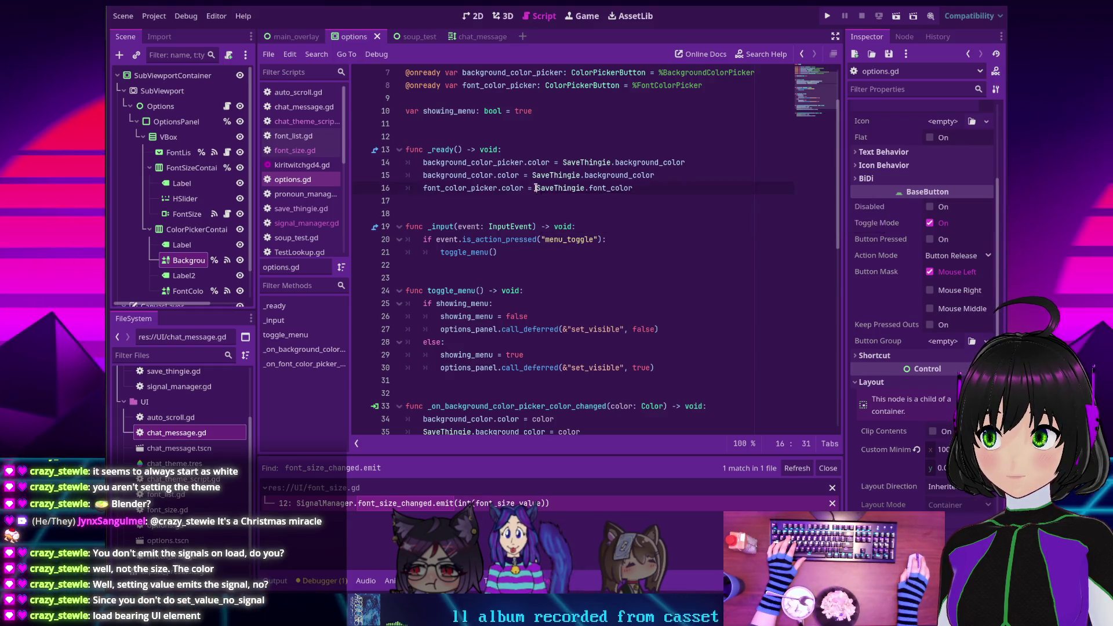
{"action": "left_click", "coordinate": [502, 188]}
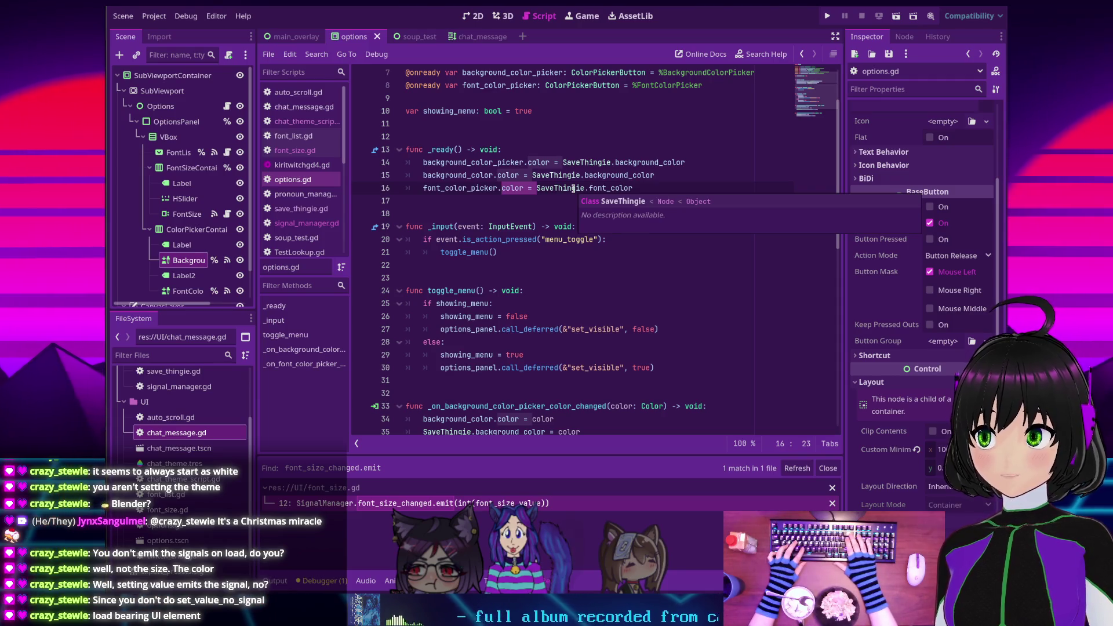
Replace line 16 with _on_font_color_picker_color_changed(SaveThingie.font_color)
{"action": "key", "text": "Home"}
{"action": "key", "text": "shift+ctrl+Right"}
{"action": "key", "text": "shift+ctrl+Right"}
{"action": "key", "text": "shift+ctrl+Right"}
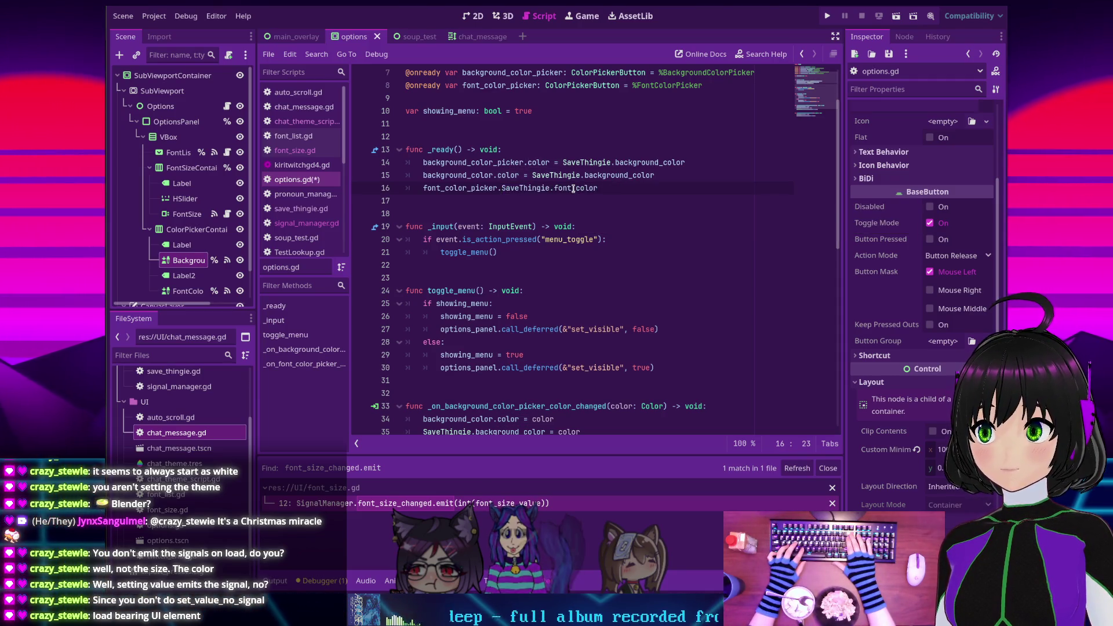
{"action": "type", "text": "f"}
{"action": "key", "text": "BackSpace"}
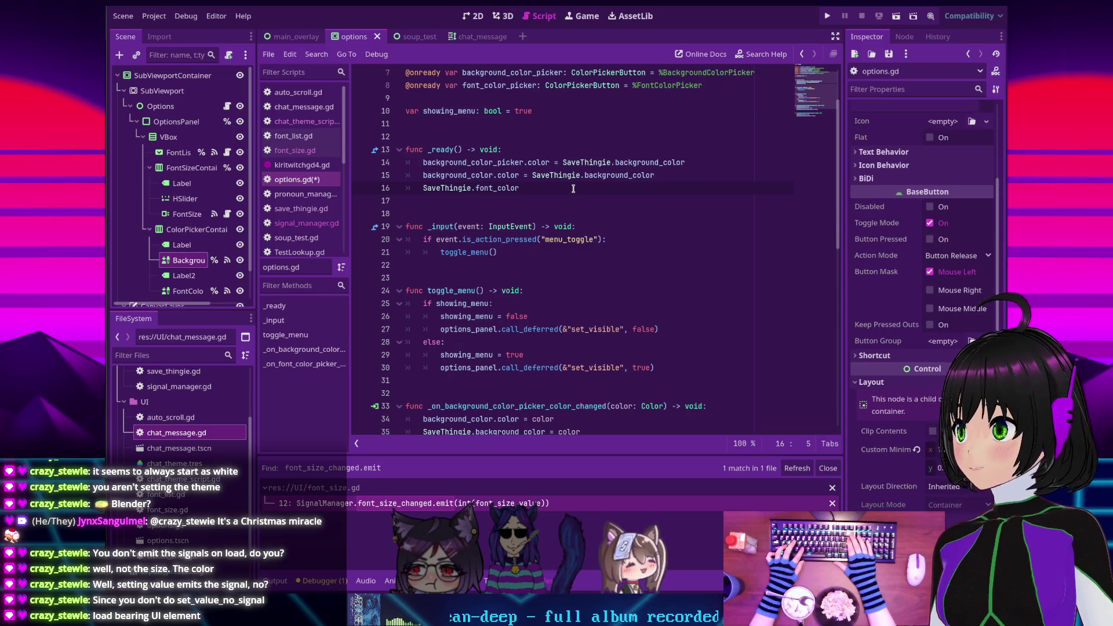
{"action": "type", "text": "_on_font_color_picker_color_changed"}
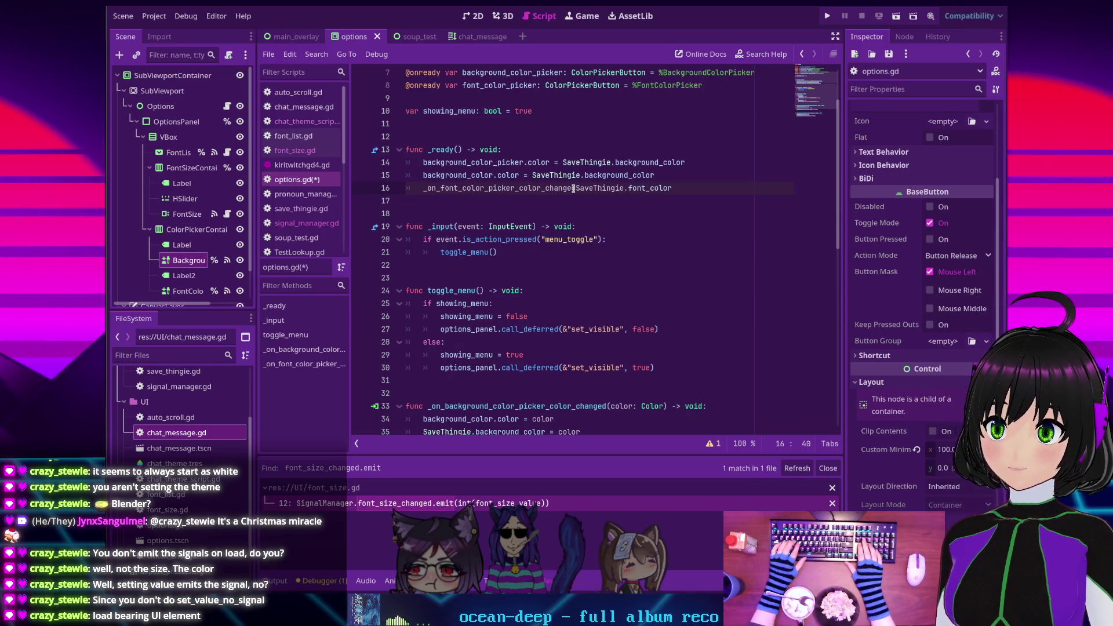
{"action": "key", "text": "End"}
{"action": "type", "text": ")"}
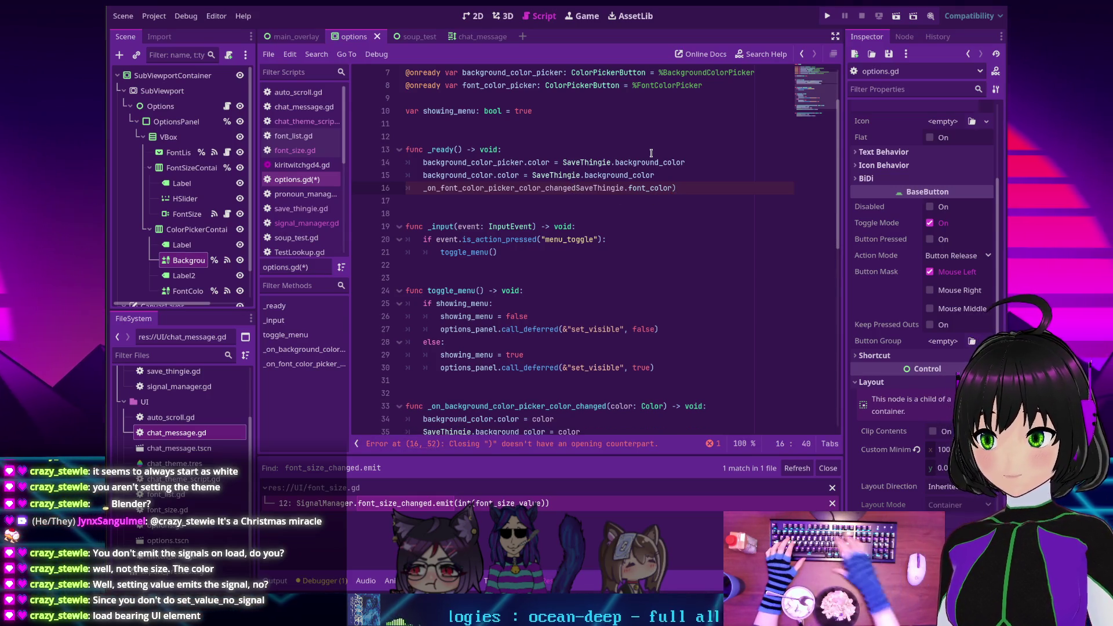
{"action": "key", "text": "Left"}
{"action": "key", "text": "Left"}
{"action": "key", "text": "Left"}
{"action": "type", "text": "("}
Start a new line inside the font colour change handler
{"action": "left_click", "coordinate": [725, 174]}
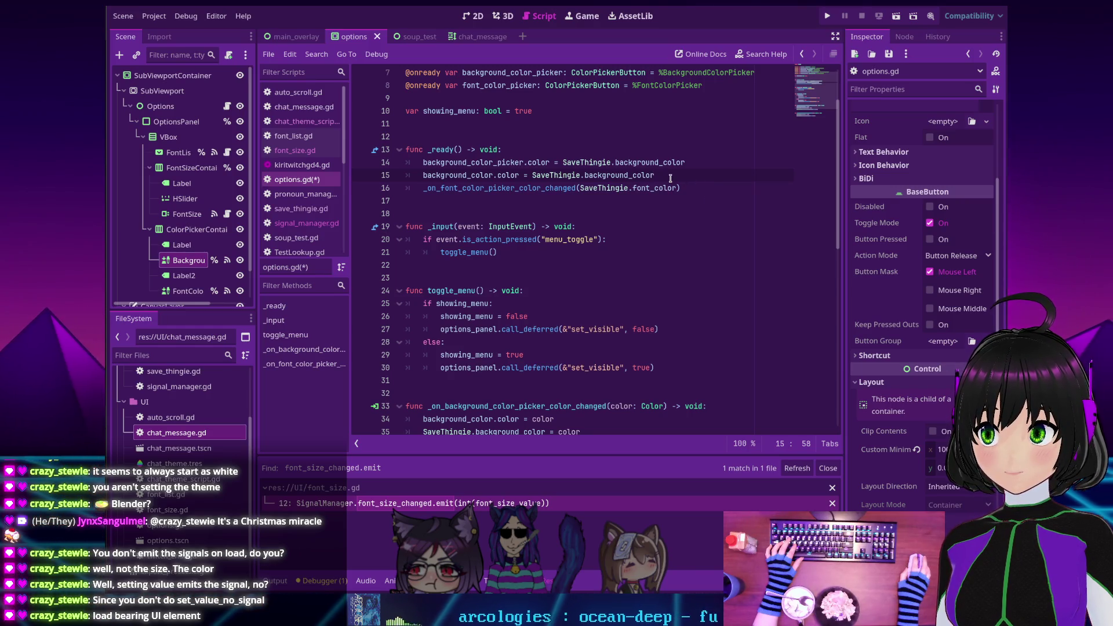
{"action": "scroll", "coordinate": [638, 186], "scroll_direction": "down", "scroll_amount": 4}
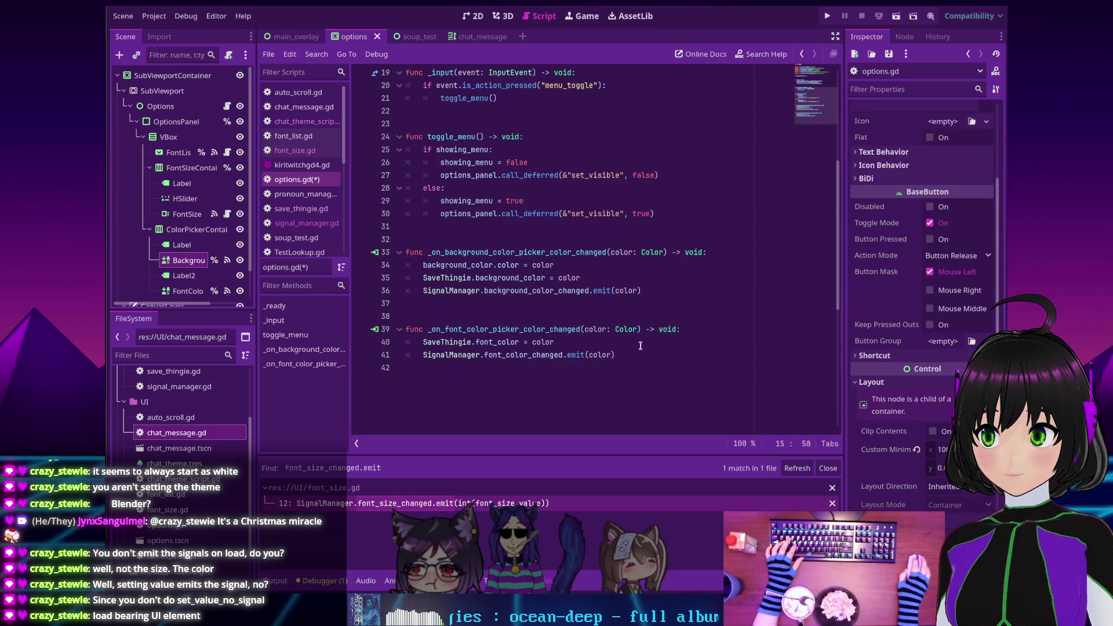
{"action": "scroll", "coordinate": [641, 346], "scroll_direction": "up", "scroll_amount": 5}
{"action": "scroll", "coordinate": [699, 334], "scroll_direction": "down", "scroll_amount": 5}
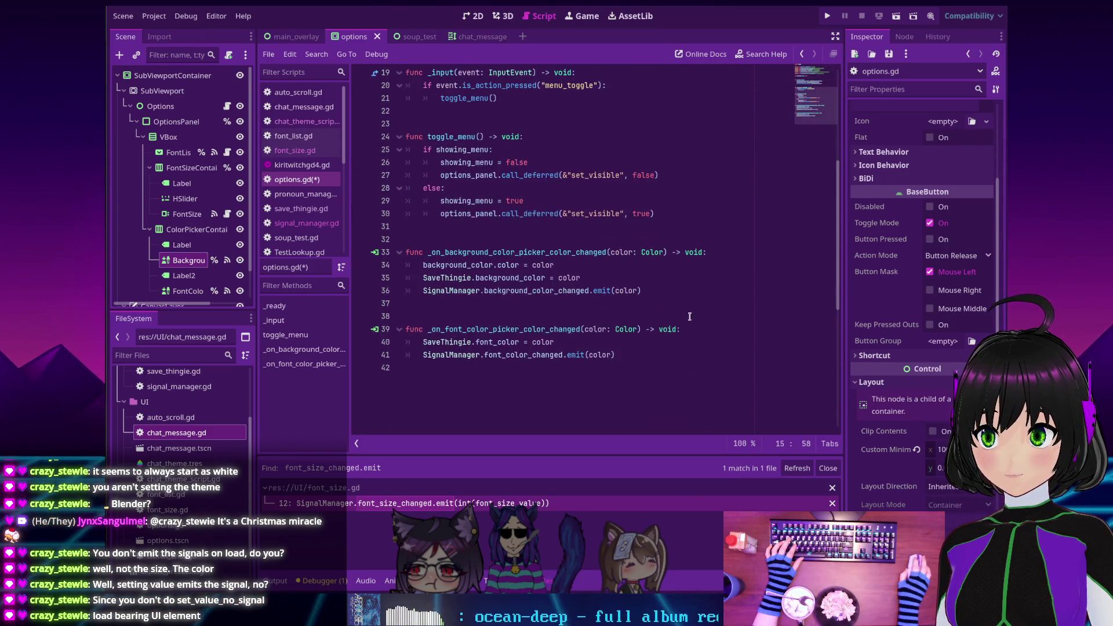
{"action": "key", "text": "Return"}
{"action": "type", "text": "f"}
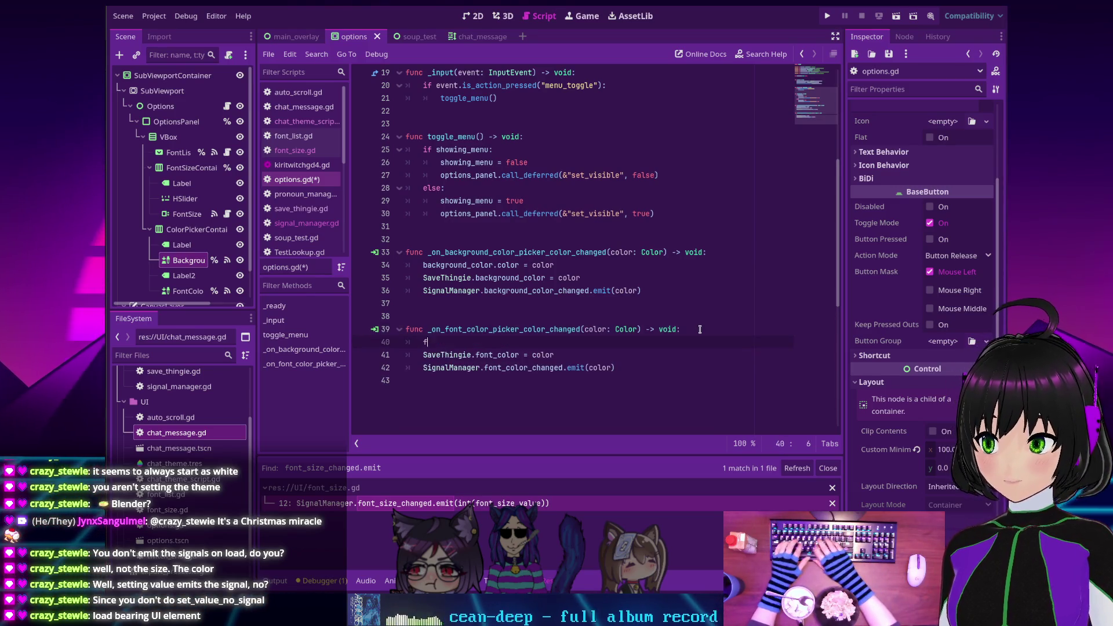
Try a font_color_picker.color = color line in the font colour handler, then remove it
{"action": "type", "text": "ont"}
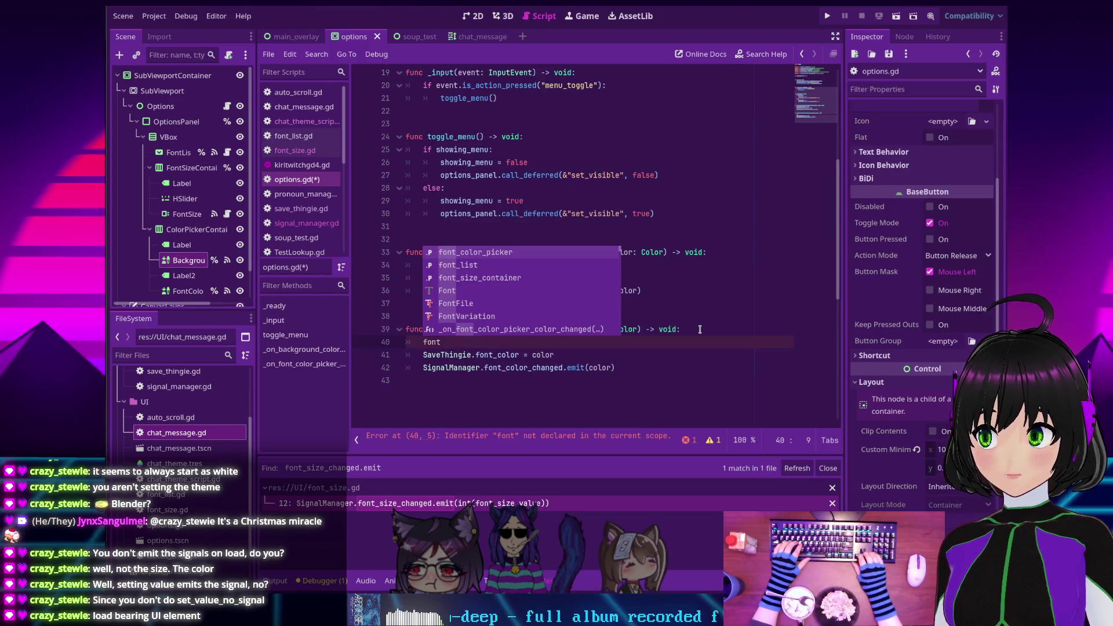
{"action": "key", "text": "Return"}
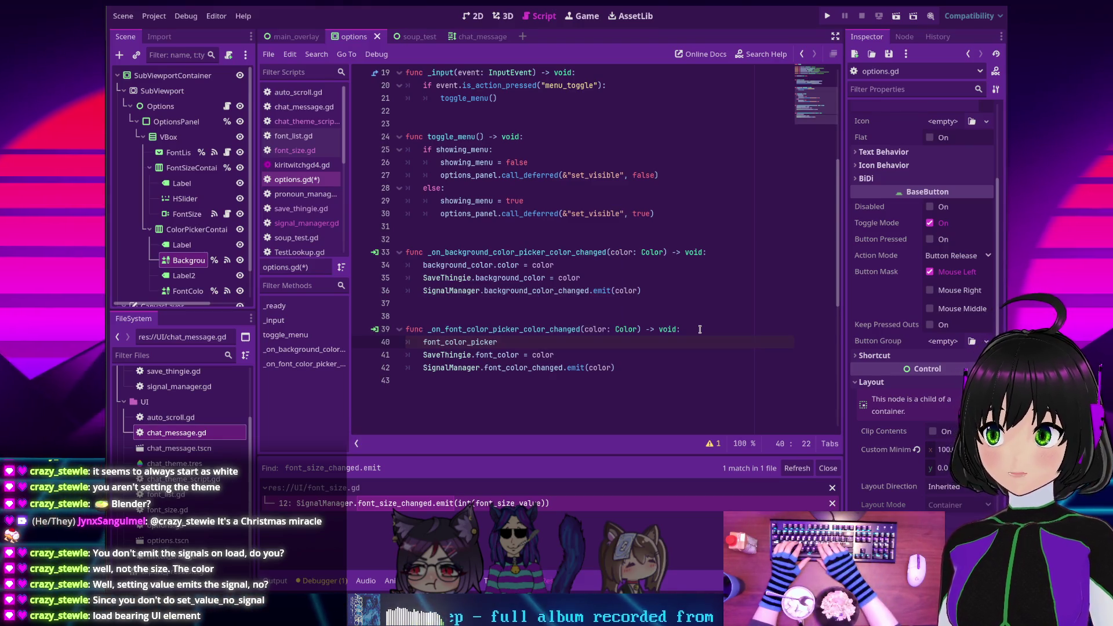
{"action": "type", "text": ".color = co"}
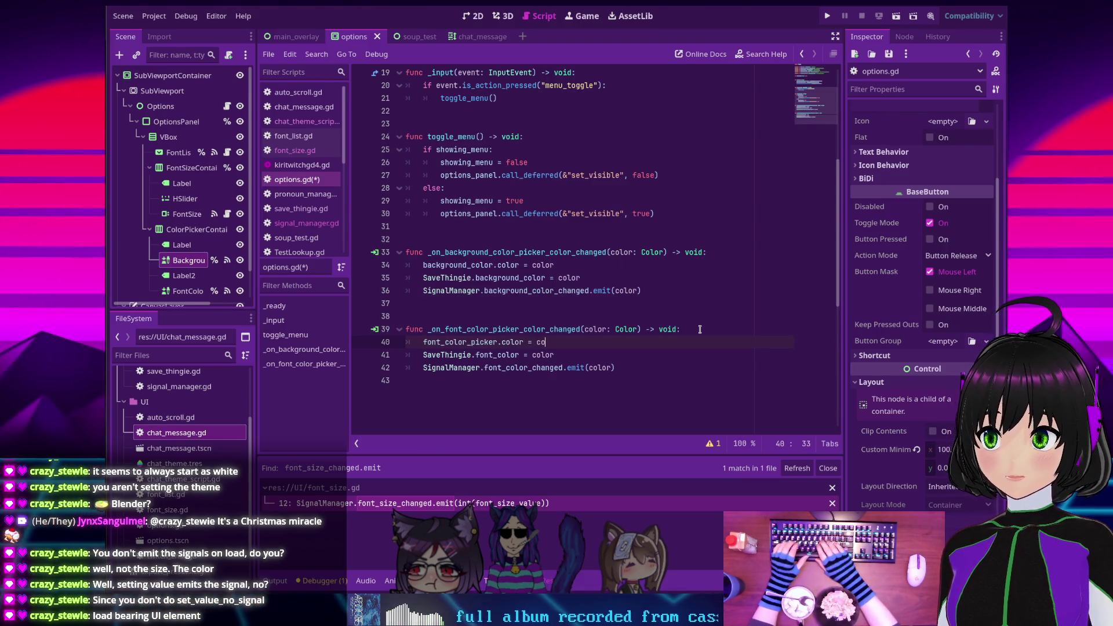
{"action": "type", "text": "lor"}
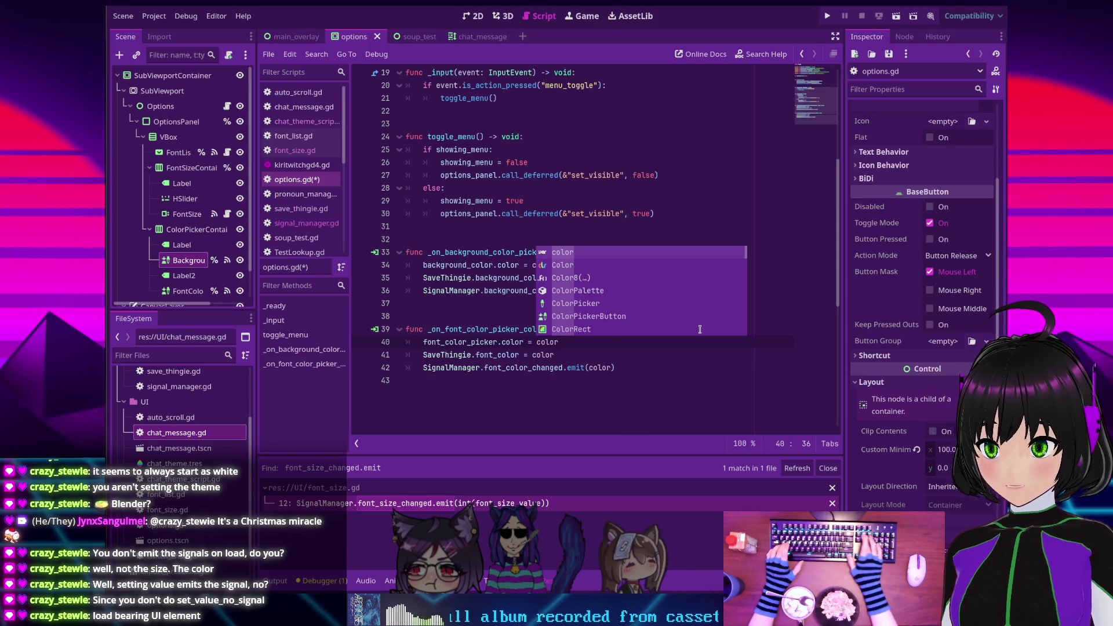
{"action": "key", "text": "shift+Home"}
{"action": "key", "text": "BackSpace"}
{"action": "key", "text": "BackSpace"}
{"action": "key", "text": "BackSpace"}
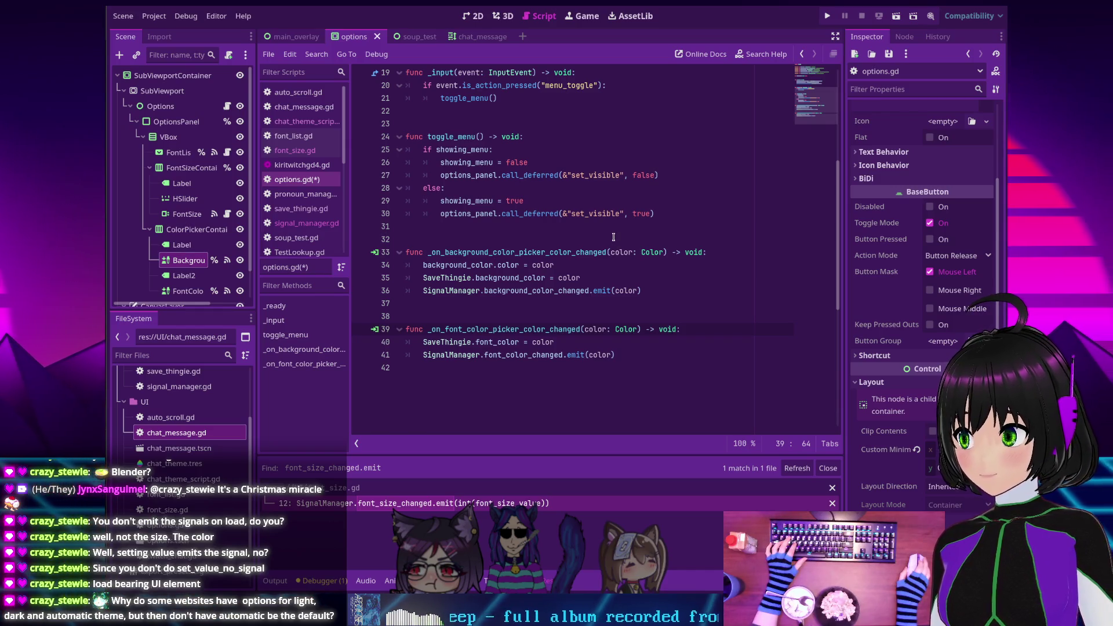
Add font_color_picker.color = SaveThingie.font_color on a new line in _ready
{"action": "scroll", "coordinate": [614, 239], "scroll_direction": "up", "scroll_amount": 3}
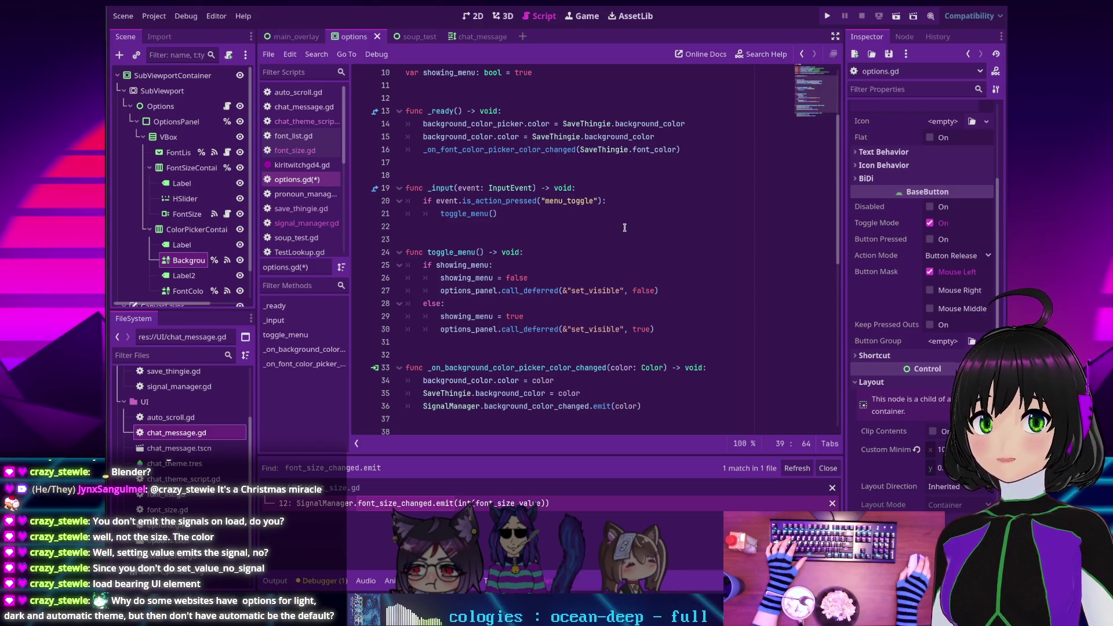
{"action": "scroll", "coordinate": [557, 209], "scroll_direction": "up", "scroll_amount": 2}
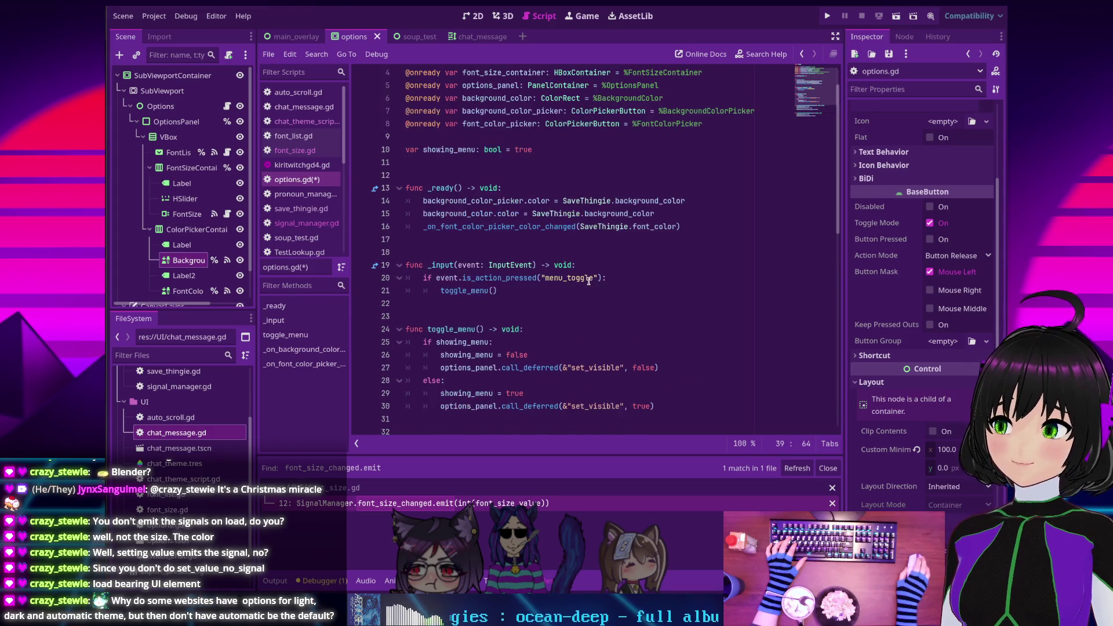
{"action": "left_click", "coordinate": [669, 214]}
{"action": "key", "text": "Return"}
{"action": "type", "text": "font_color_picker.color = color"}
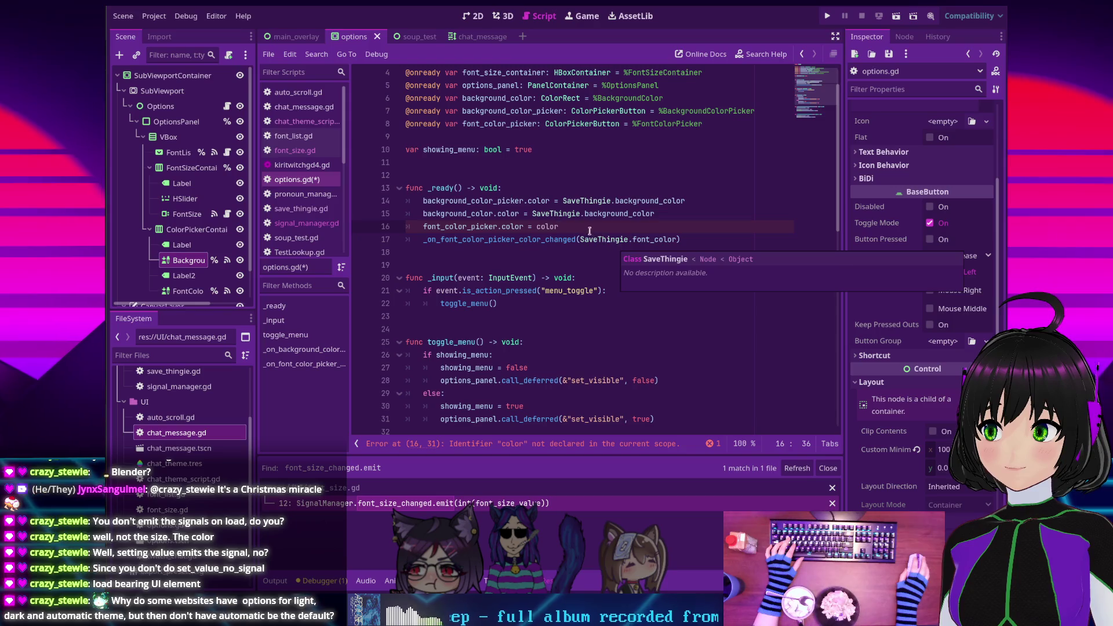
{"action": "key", "text": "BackSpace"}
{"action": "key", "text": "BackSpace"}
{"action": "key", "text": "BackSpace"}
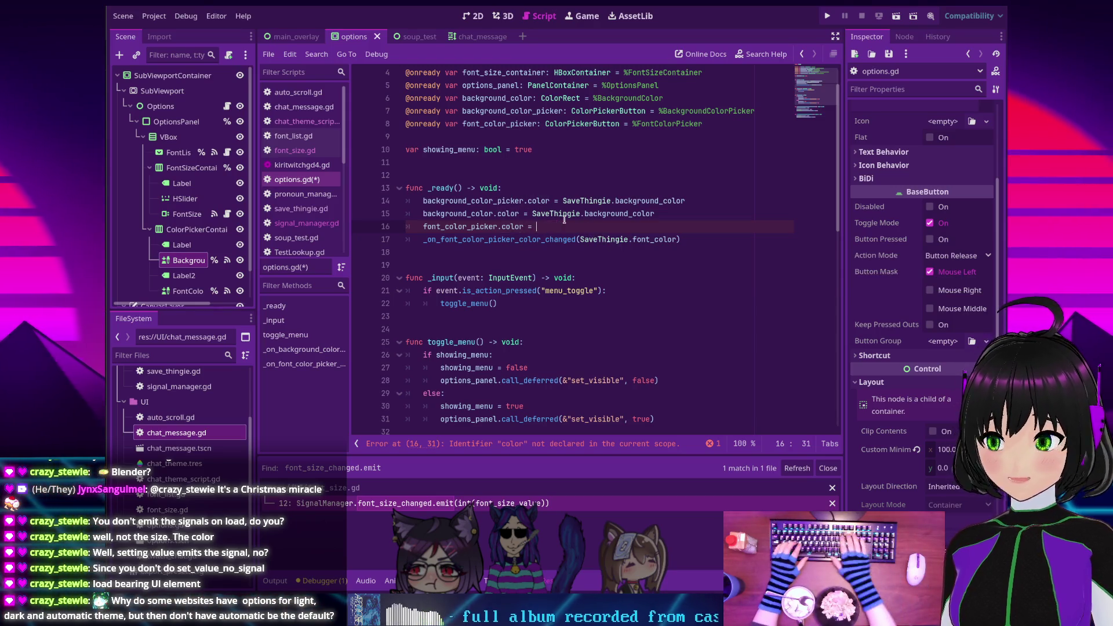
{"action": "type", "text": "SaveThingie"}
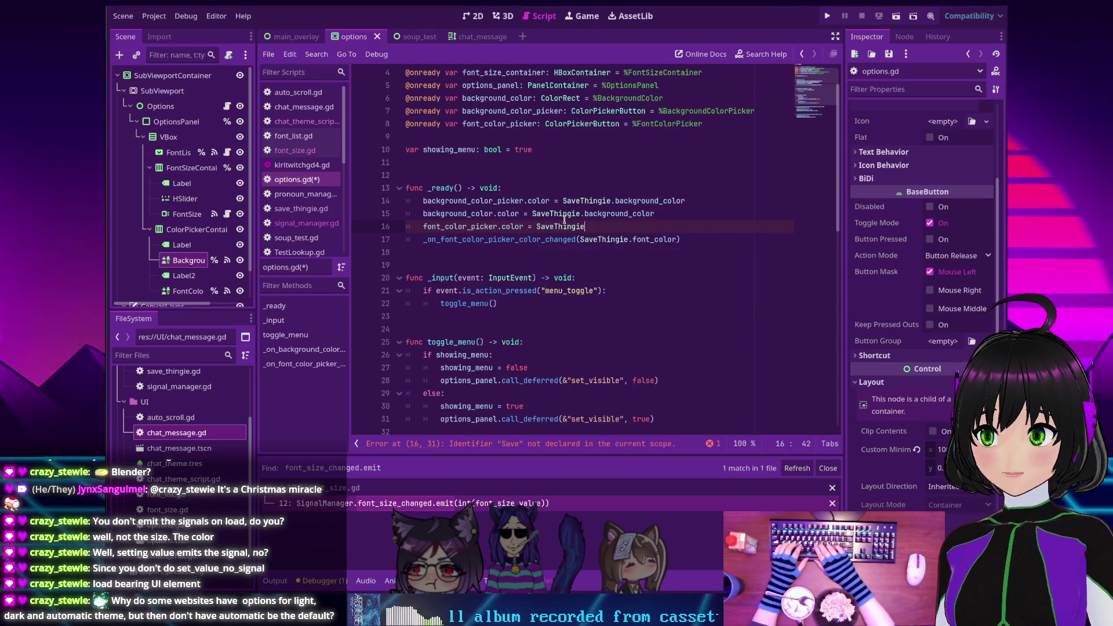
{"action": "type", "text": ".font_color"}
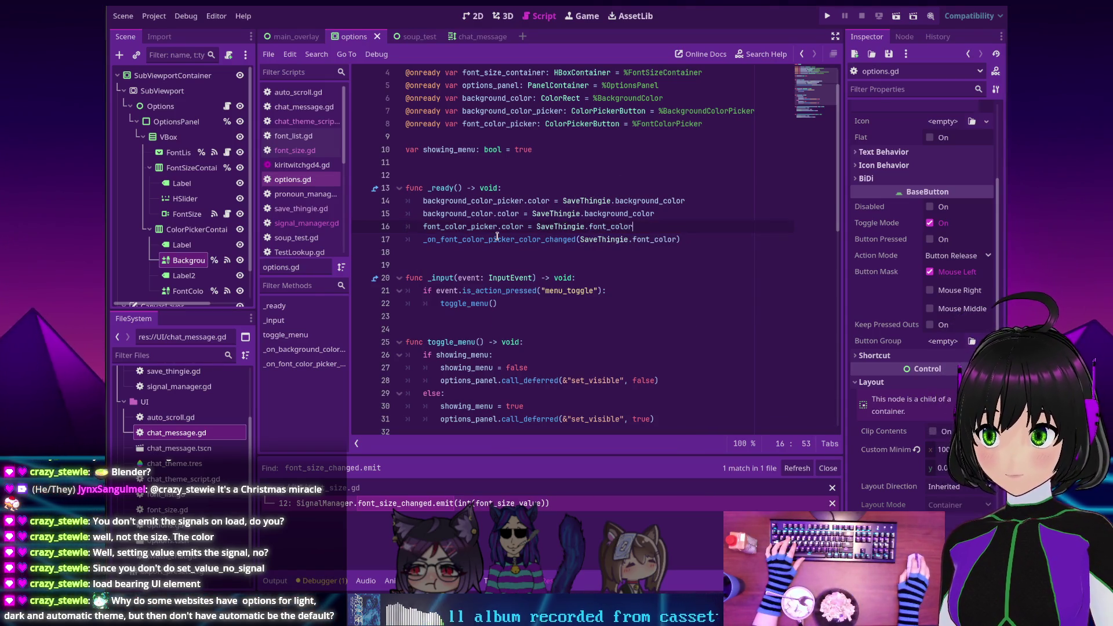
Run the project to confirm the saved magenta font colour applies at startup, then stop it
{"action": "scroll", "coordinate": [488, 243], "scroll_direction": "down", "scroll_amount": 5}
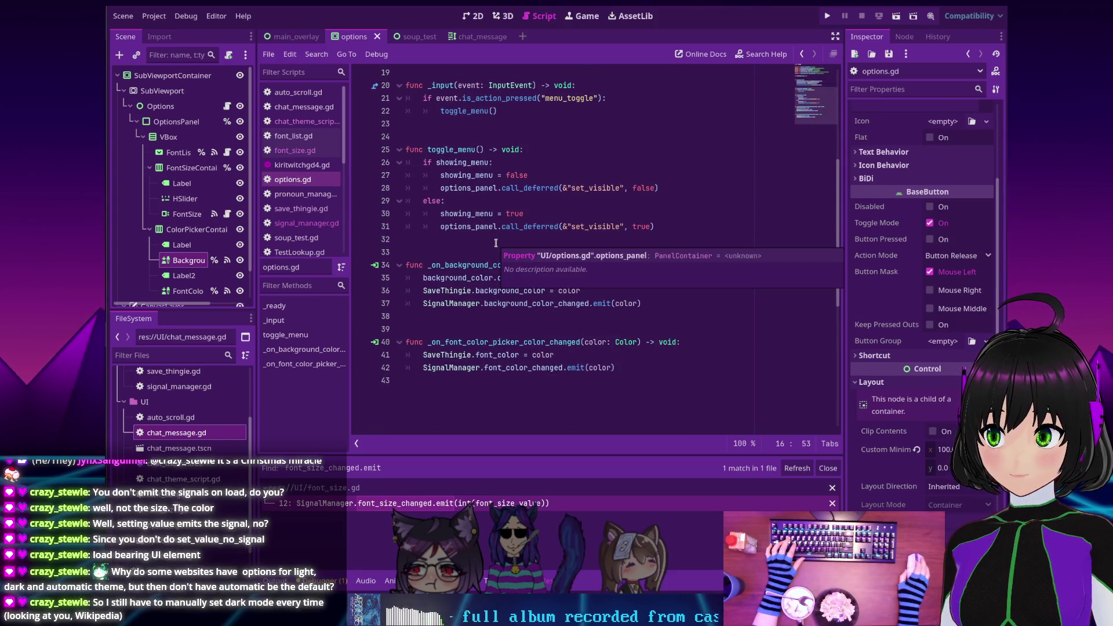
{"action": "scroll", "coordinate": [496, 242], "scroll_direction": "up", "scroll_amount": 6}
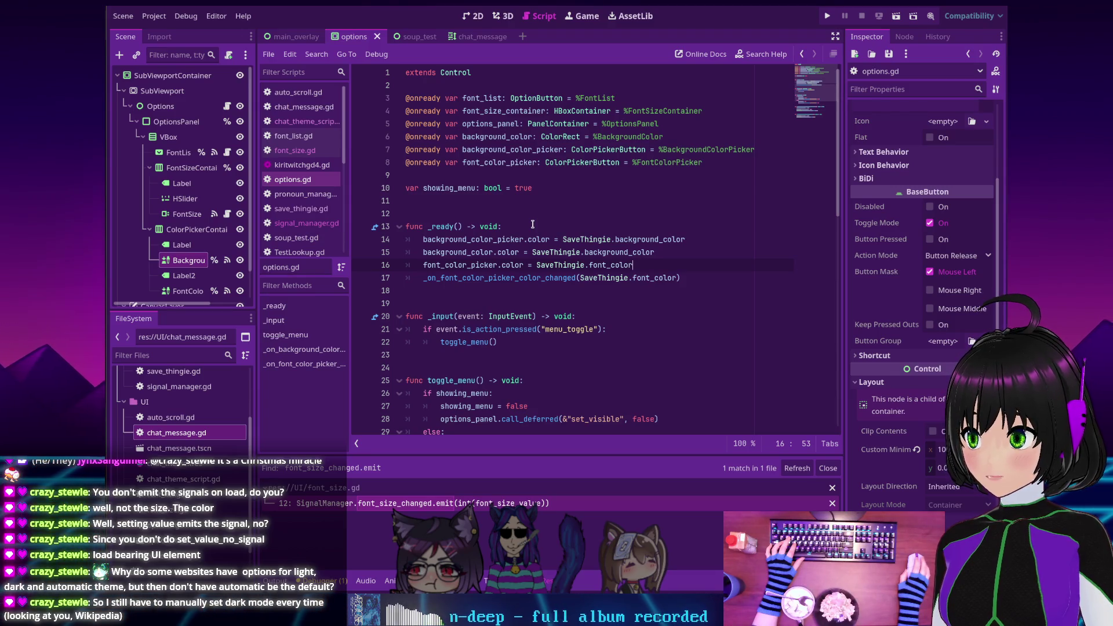
{"action": "left_click", "coordinate": [823, 17]}
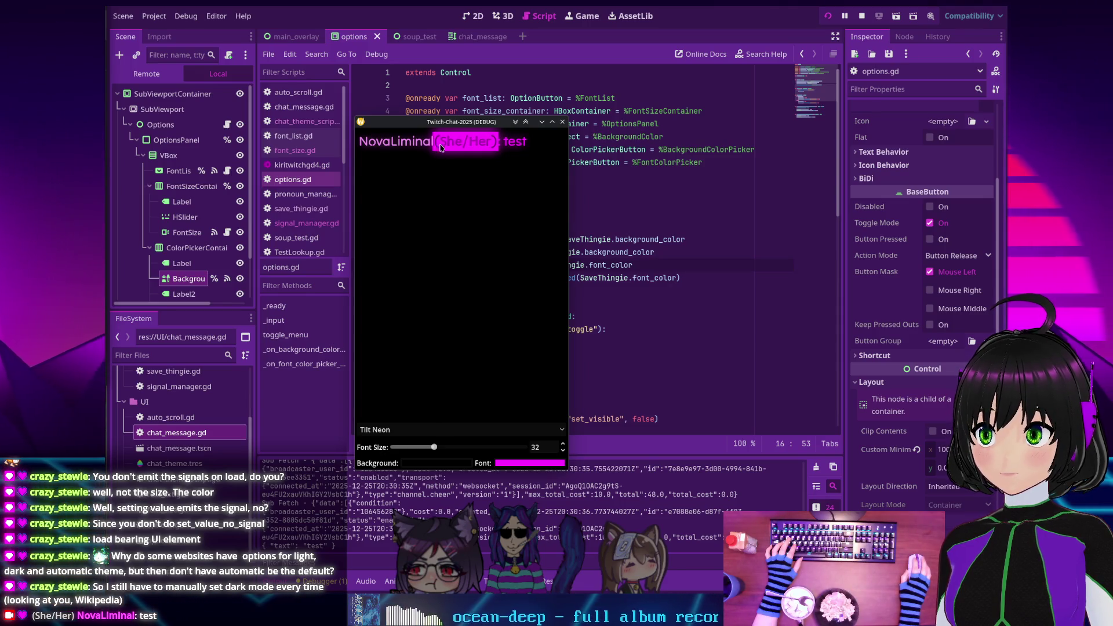
{"action": "left_click", "coordinate": [863, 16]}
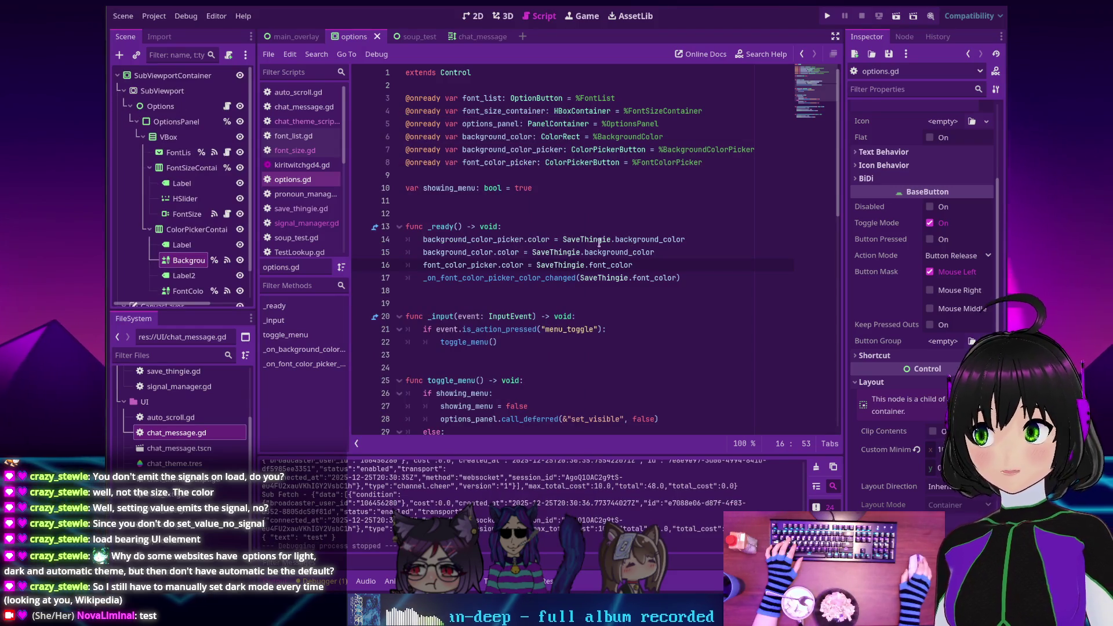
{"action": "scroll", "coordinate": [599, 243], "scroll_direction": "down", "scroll_amount": 3}
{"action": "scroll", "coordinate": [598, 242], "scroll_direction": "up", "scroll_amount": 3}
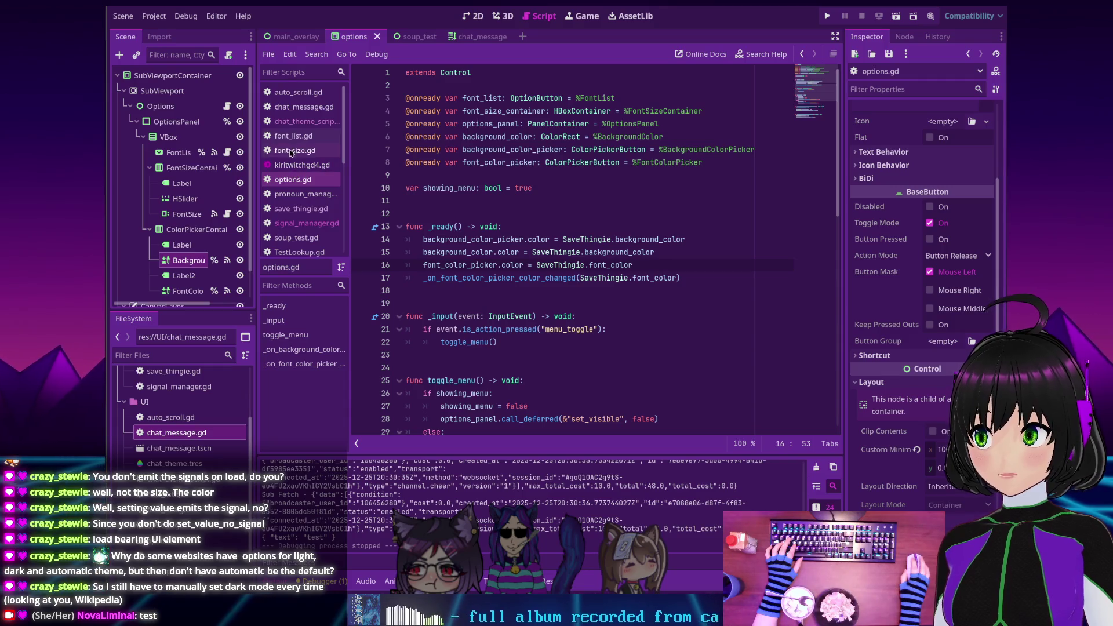
Browse the plugin, chat_message, pronoun_manager, lookup, TwitchService and save_thingie scripts
{"action": "left_click", "coordinate": [291, 122]}
{"action": "left_click", "coordinate": [291, 136]}
{"action": "left_click", "coordinate": [290, 162]}
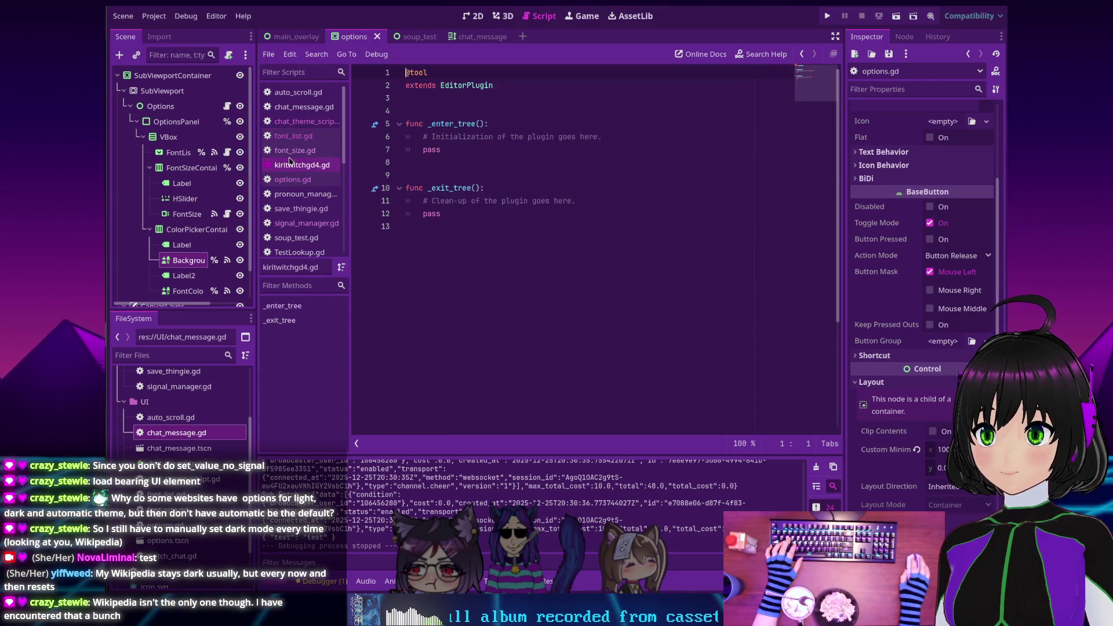
{"action": "left_click", "coordinate": [291, 106]}
{"action": "scroll", "coordinate": [293, 145], "scroll_direction": "down", "scroll_amount": 1}
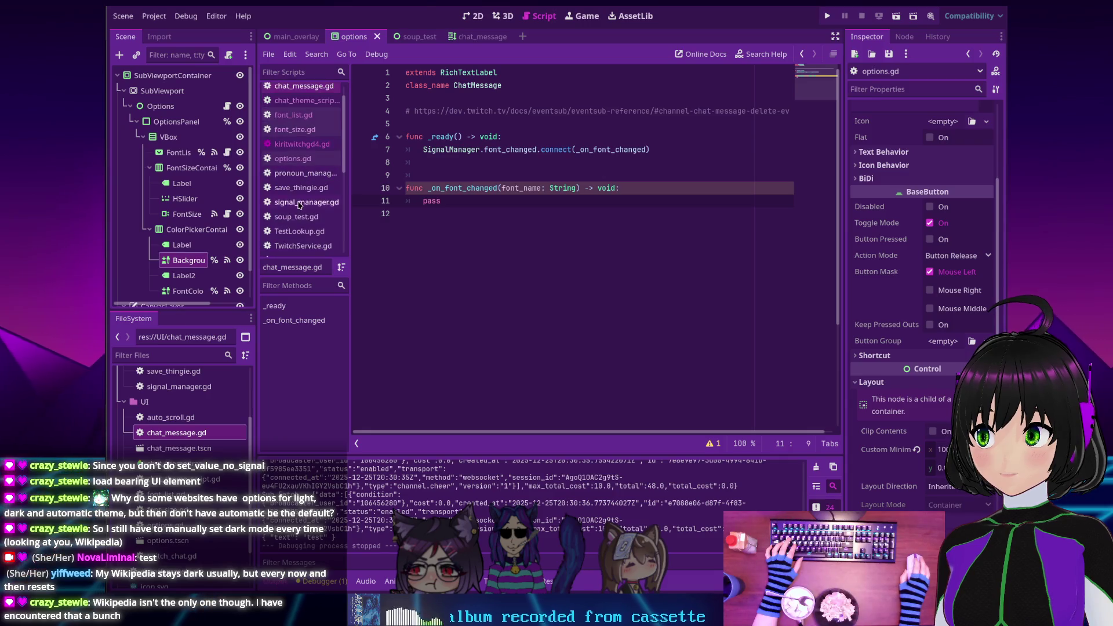
{"action": "left_click", "coordinate": [292, 188]}
{"action": "left_click", "coordinate": [293, 172]}
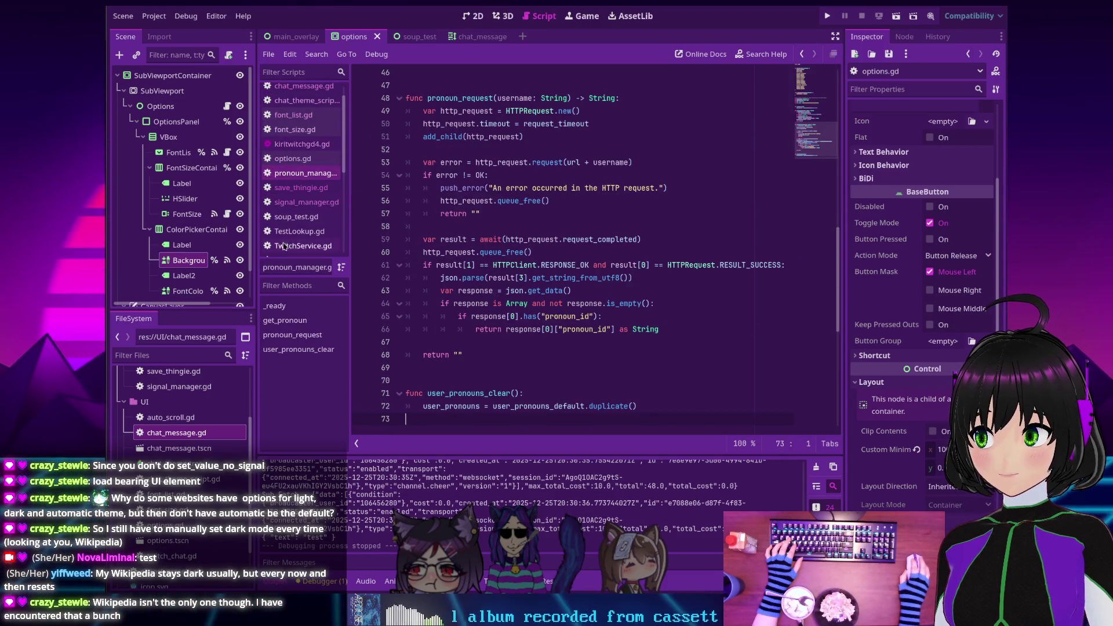
{"action": "left_click", "coordinate": [299, 231]}
{"action": "left_click", "coordinate": [303, 246]}
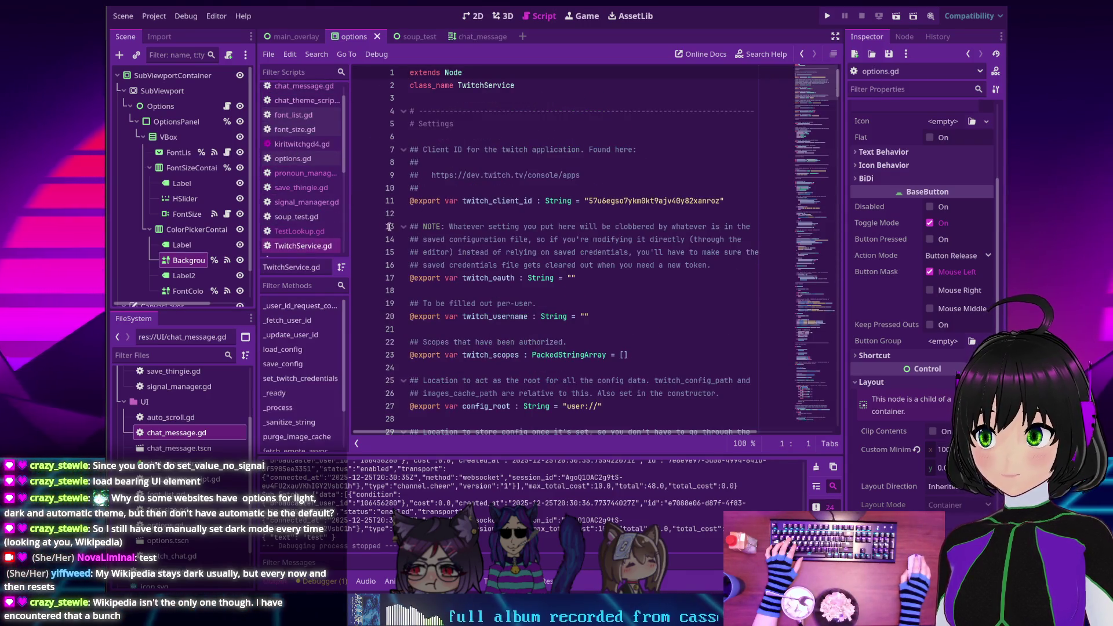
{"action": "left_click", "coordinate": [301, 188]}
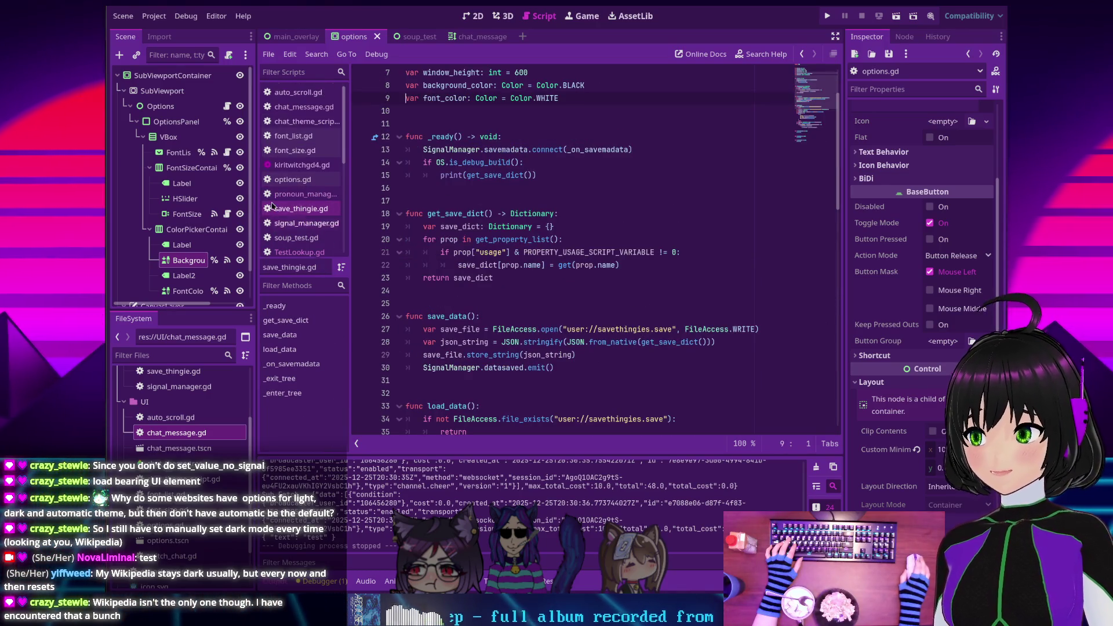
{"action": "scroll", "coordinate": [334, 163], "scroll_direction": "up", "scroll_amount": 1}
{"action": "left_click", "coordinate": [305, 194]}
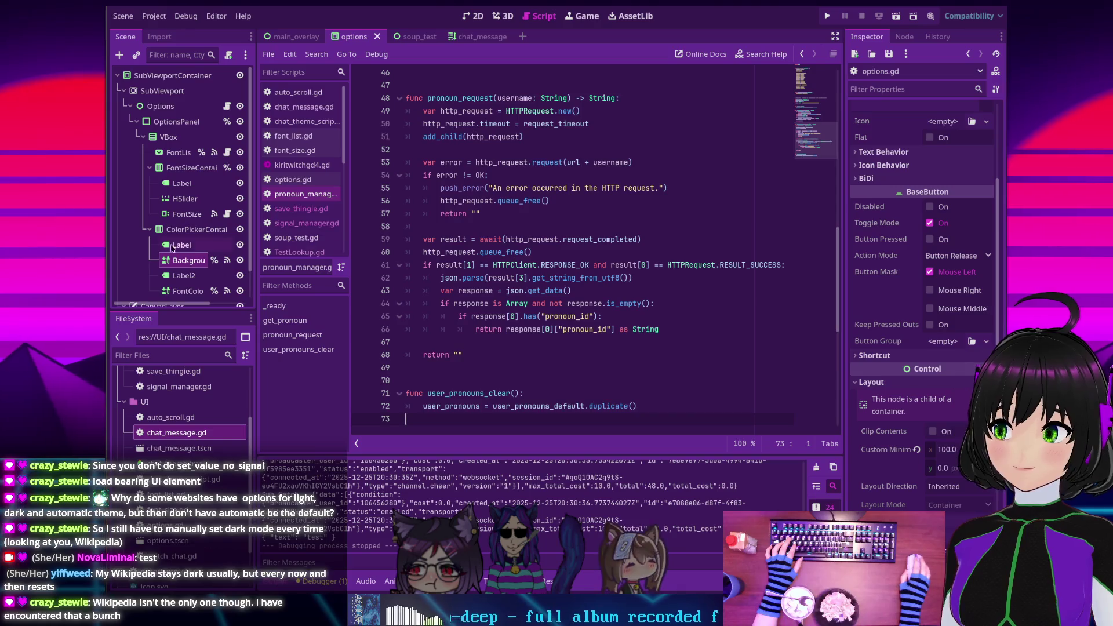
{"action": "scroll", "coordinate": [489, 298], "scroll_direction": "down", "scroll_amount": 5}
{"action": "scroll", "coordinate": [489, 299], "scroll_direction": "up", "scroll_amount": 16}
{"action": "scroll", "coordinate": [489, 299], "scroll_direction": "up", "scroll_amount": 4}
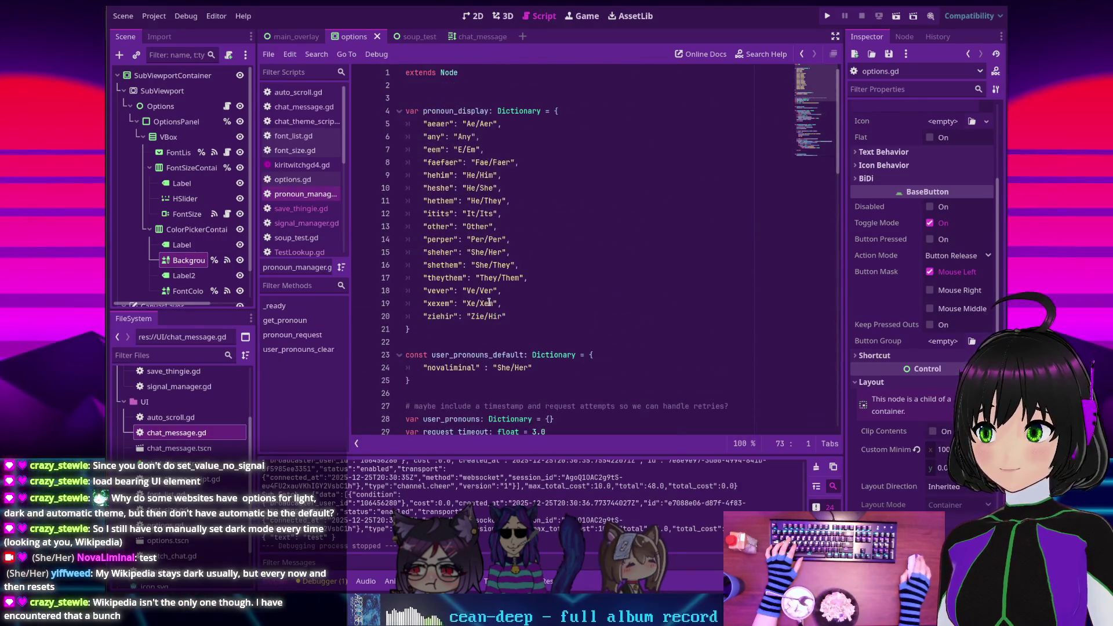
Look through the remaining scripts in the list, ending on twitch_chat.gd
{"action": "left_click", "coordinate": [290, 137]}
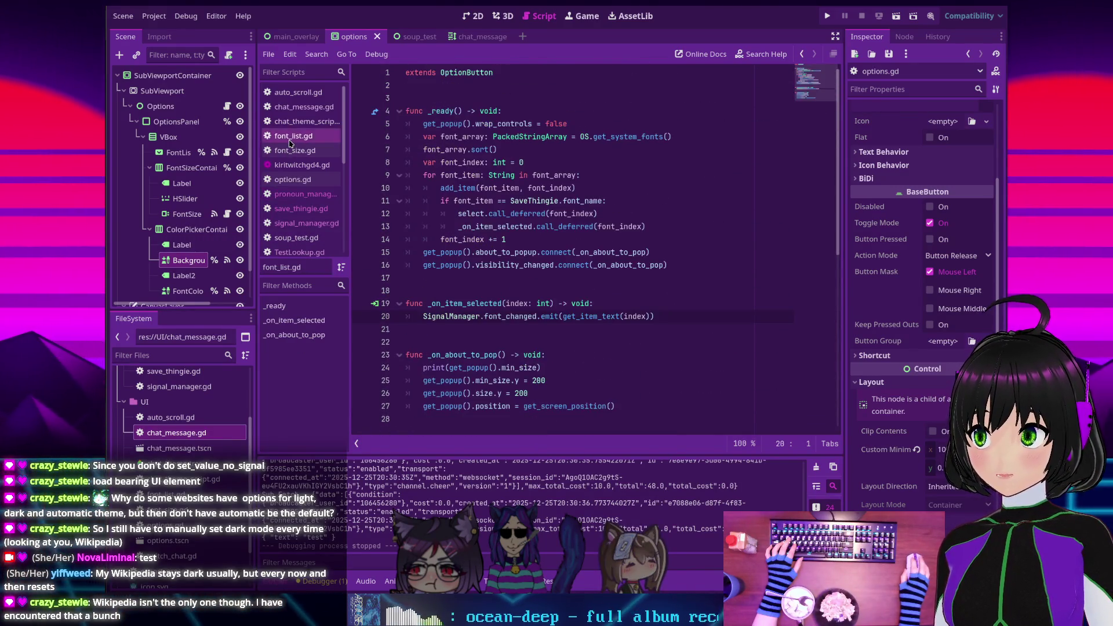
{"action": "left_click", "coordinate": [299, 108]}
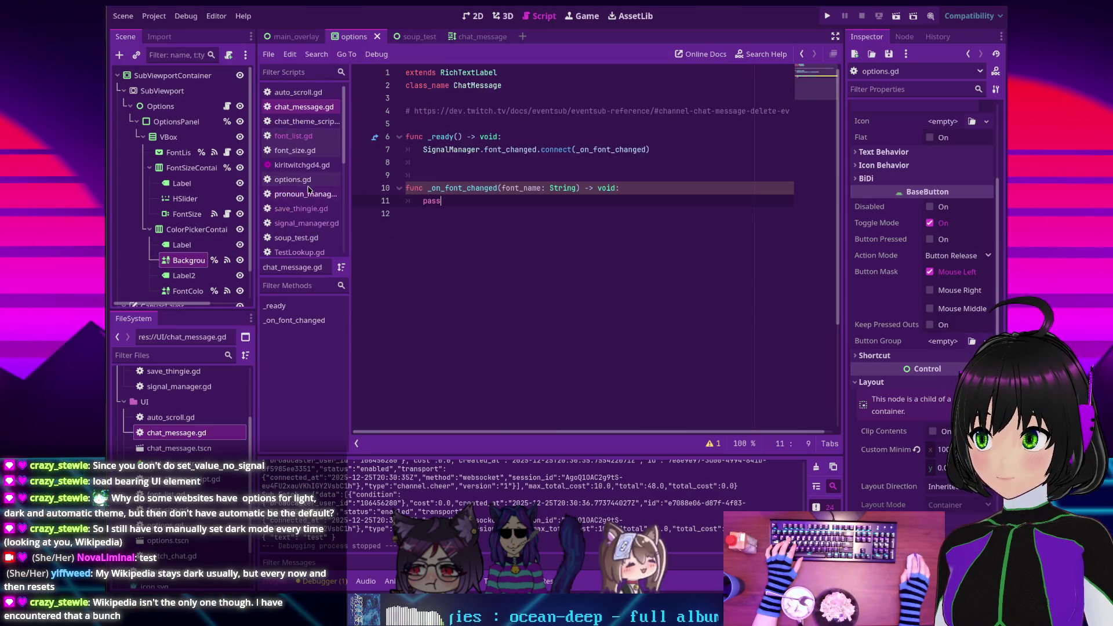
{"action": "left_click", "coordinate": [302, 166]}
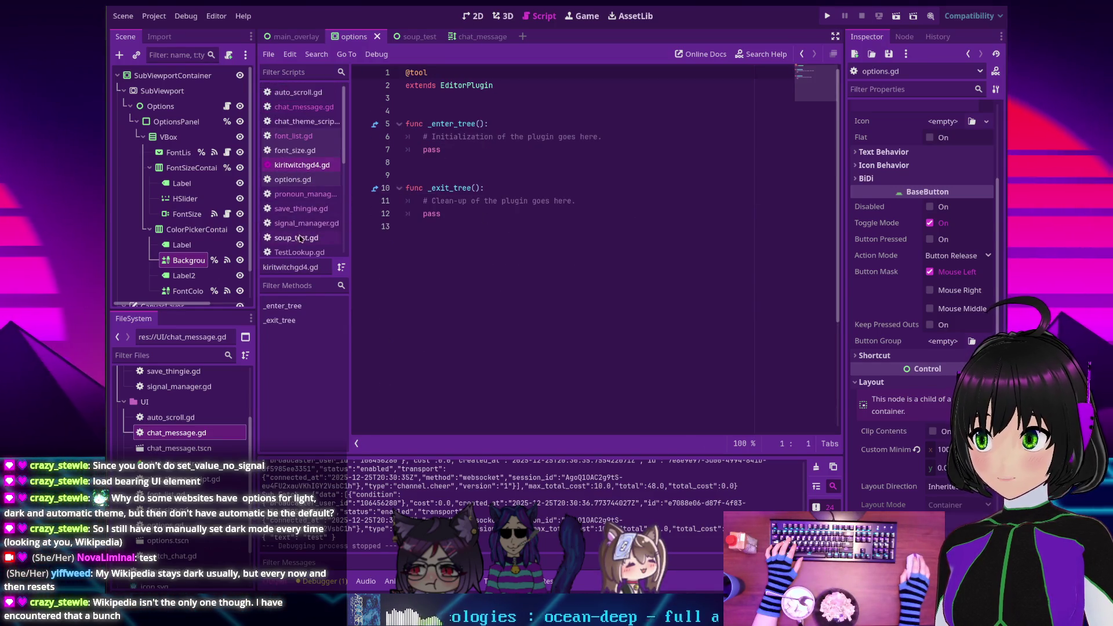
{"action": "left_click", "coordinate": [301, 208]}
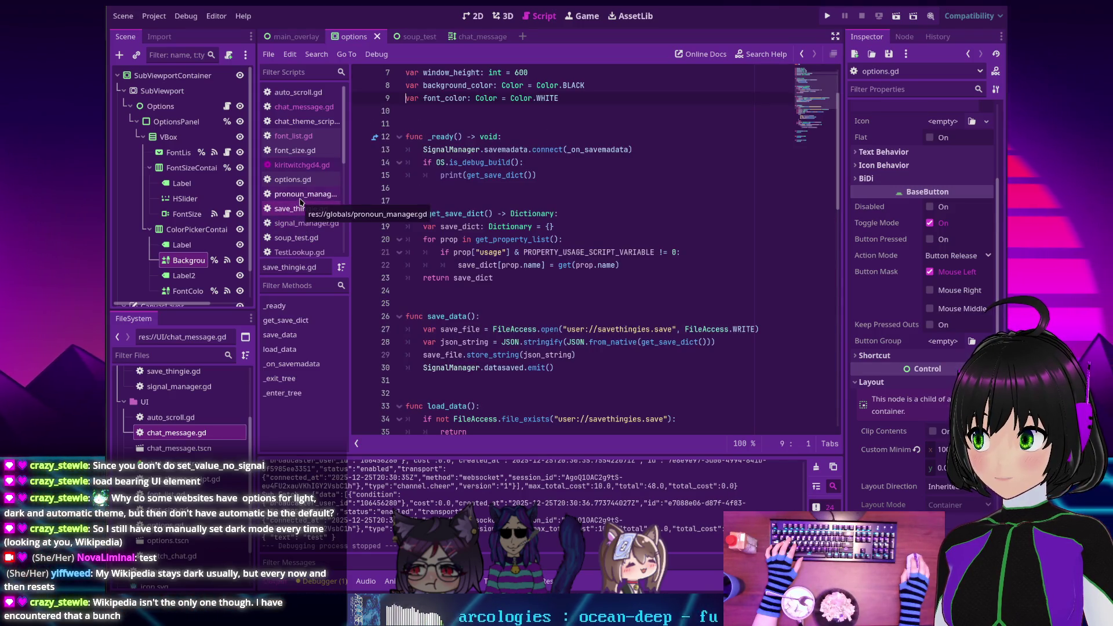
{"action": "left_click", "coordinate": [302, 223]}
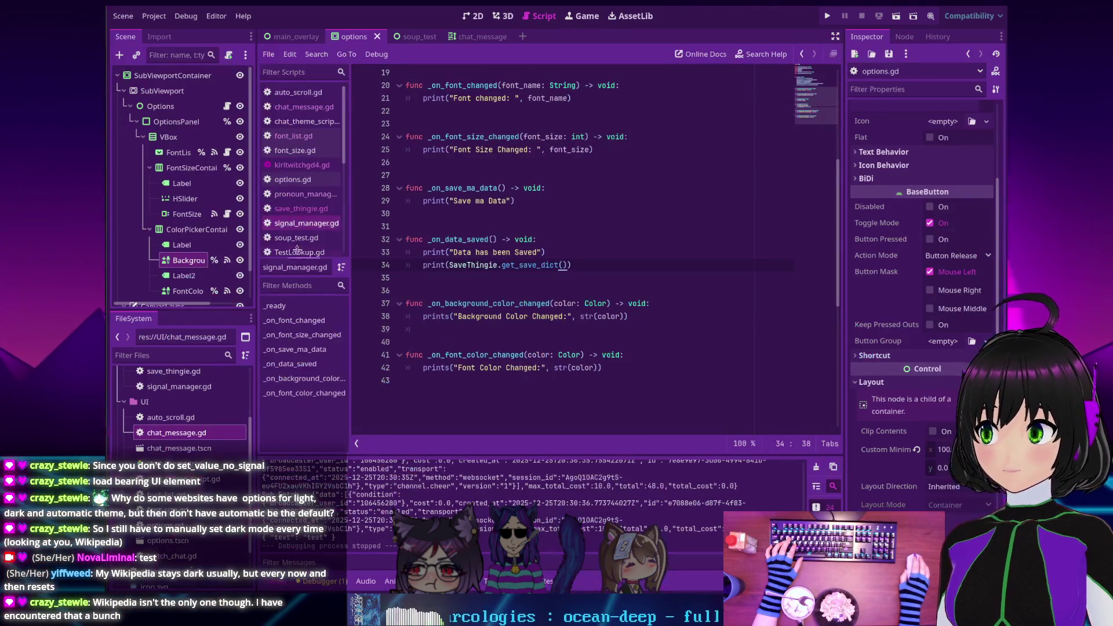
{"action": "left_click", "coordinate": [294, 239]}
{"action": "scroll", "coordinate": [296, 232], "scroll_direction": "down", "scroll_amount": 2}
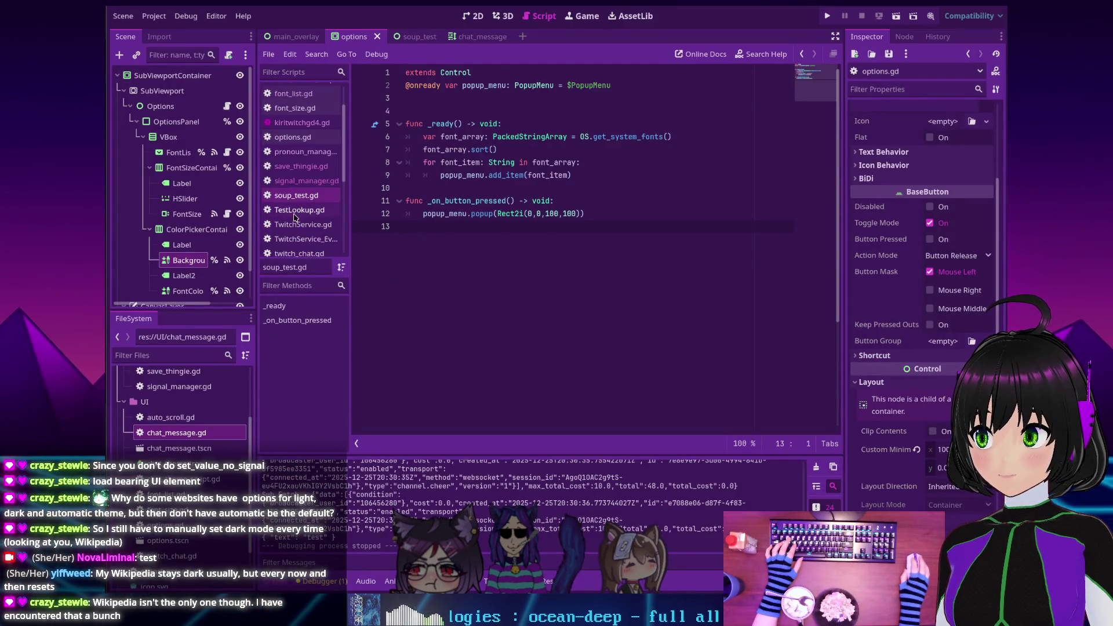
{"action": "left_click", "coordinate": [298, 210]}
{"action": "left_click", "coordinate": [297, 226]}
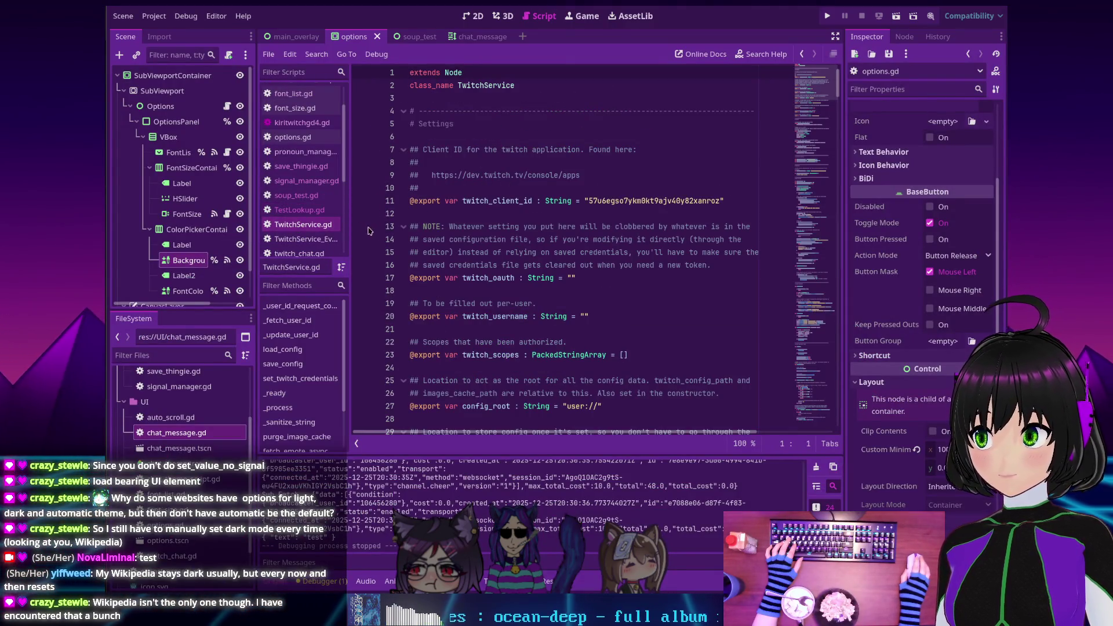
{"action": "mouse_move", "coordinate": [806, 81]}
{"action": "left_mouse_down"}
{"action": "mouse_move", "coordinate": [803, 242]}
{"action": "mouse_move", "coordinate": [803, 231]}
{"action": "left_mouse_up"}
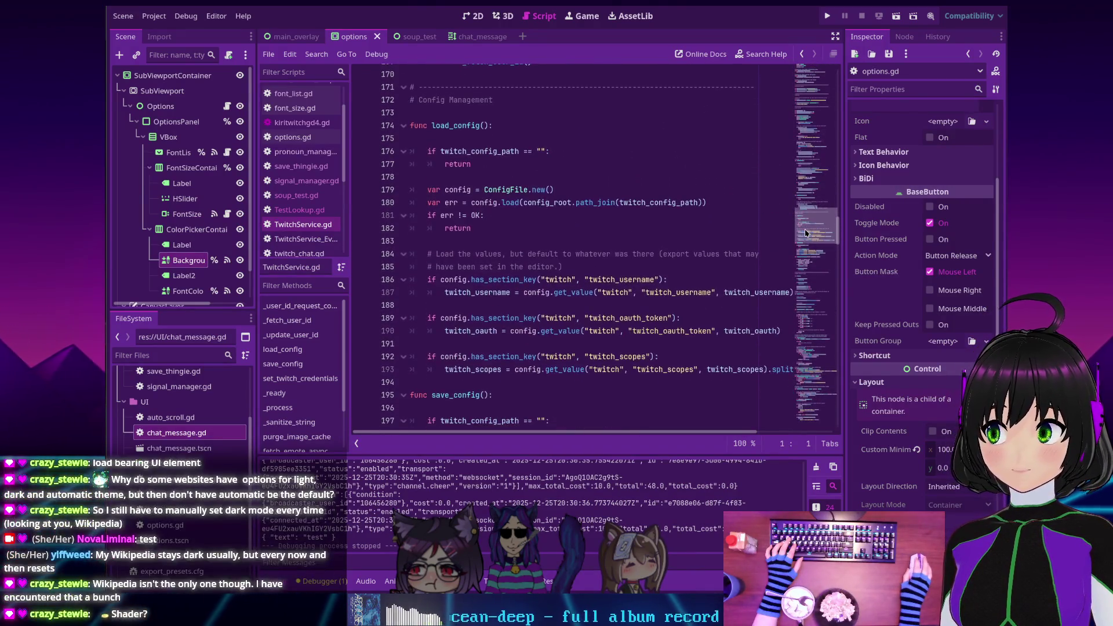
{"action": "left_click", "coordinate": [286, 239]}
{"action": "scroll", "coordinate": [291, 240], "scroll_direction": "down", "scroll_amount": 1}
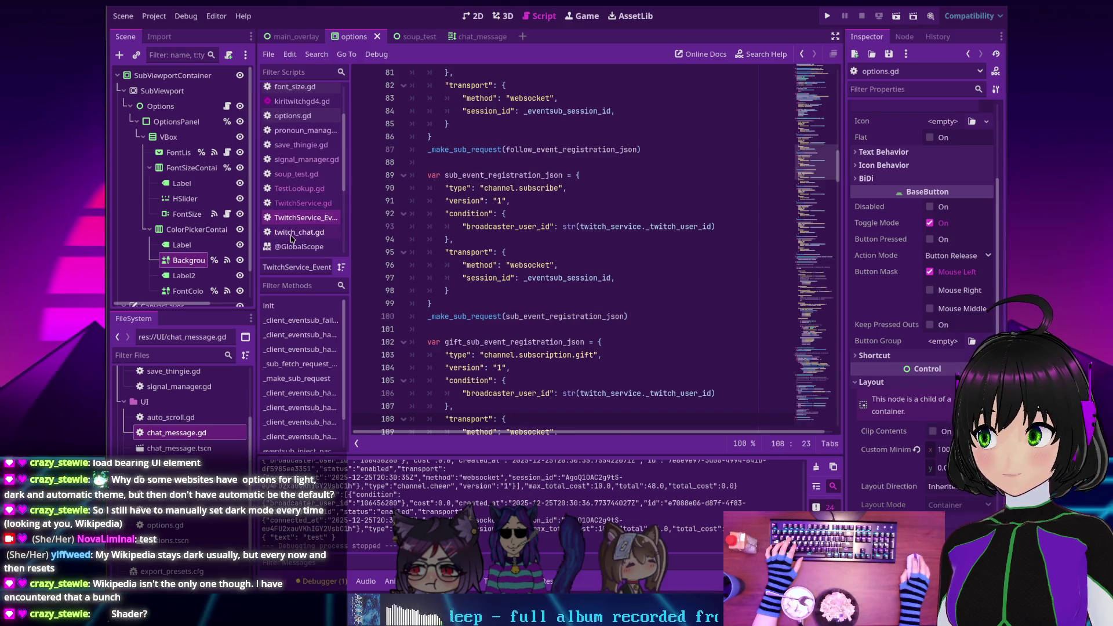
{"action": "left_click", "coordinate": [295, 232]}
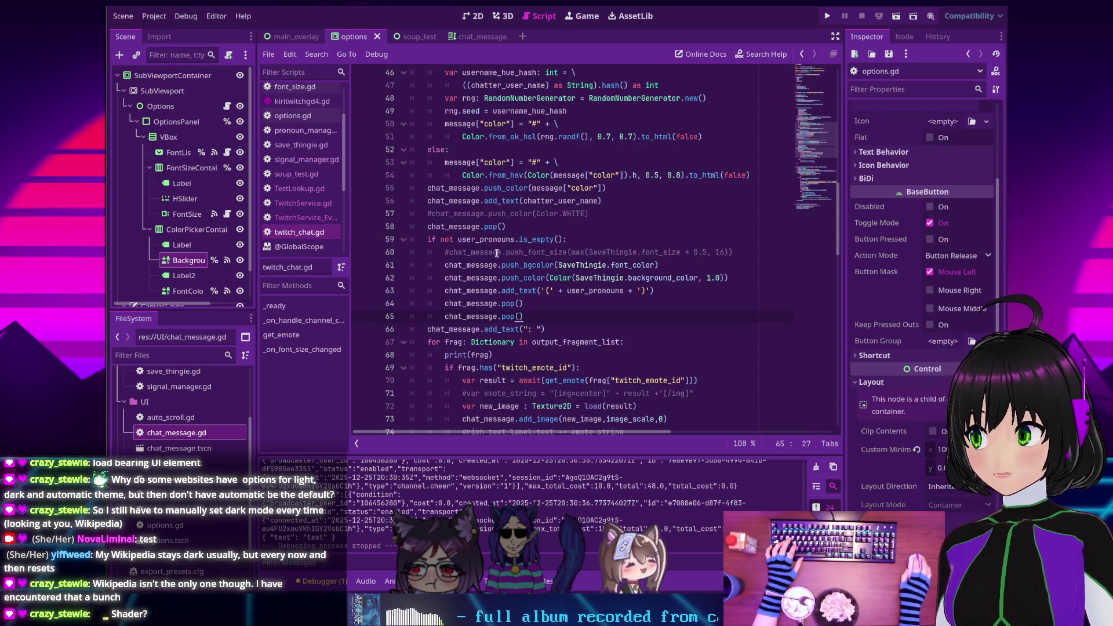
Remove the '(' and ')' brackets around user_pronouns in the pronoun tag code
{"action": "scroll", "coordinate": [494, 262], "scroll_direction": "down", "scroll_amount": 1}
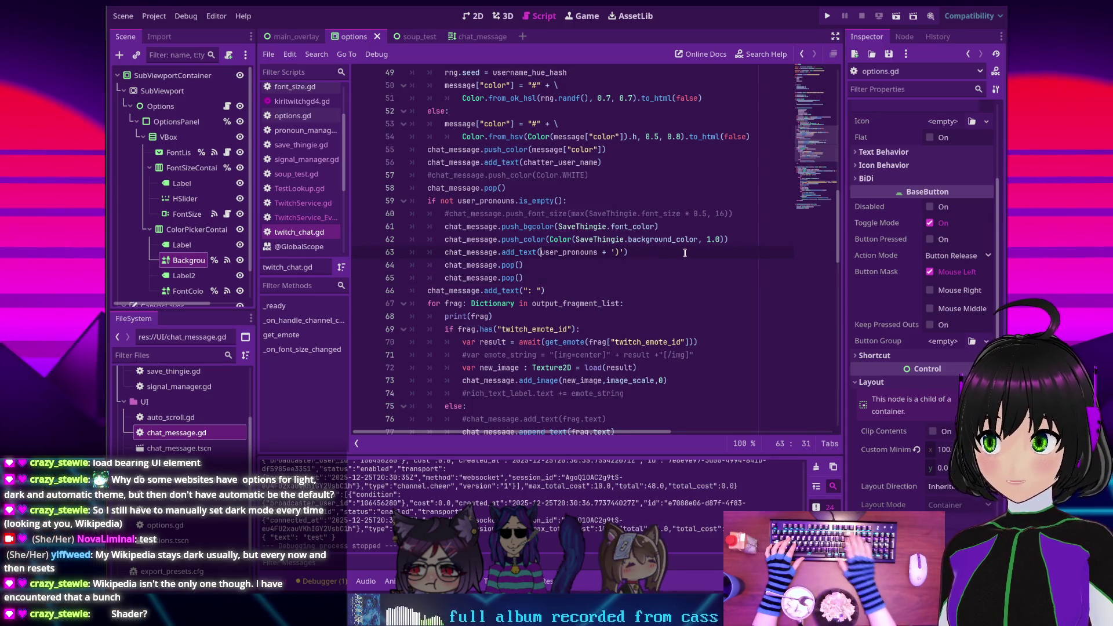
{"action": "key", "text": "Delete"}
{"action": "key", "text": "End"}
{"action": "key", "text": "Left"}
{"action": "key", "text": "BackSpace"}
{"action": "key", "text": "BackSpace"}
{"action": "key", "text": "BackSpace"}
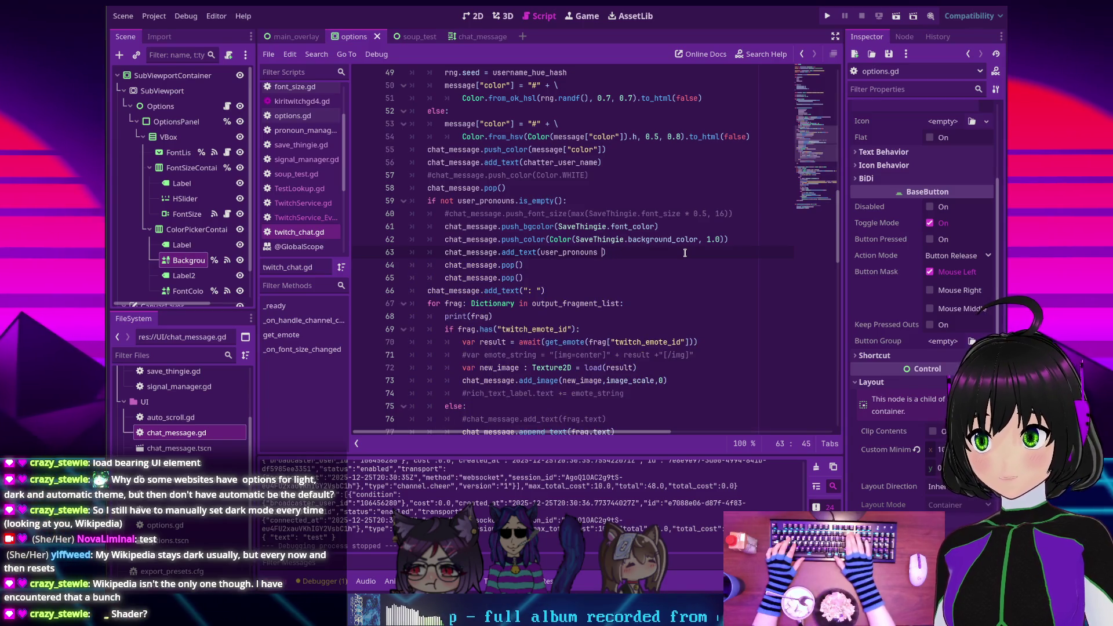
{"action": "scroll", "coordinate": [628, 236], "scroll_direction": "up", "scroll_amount": 1}
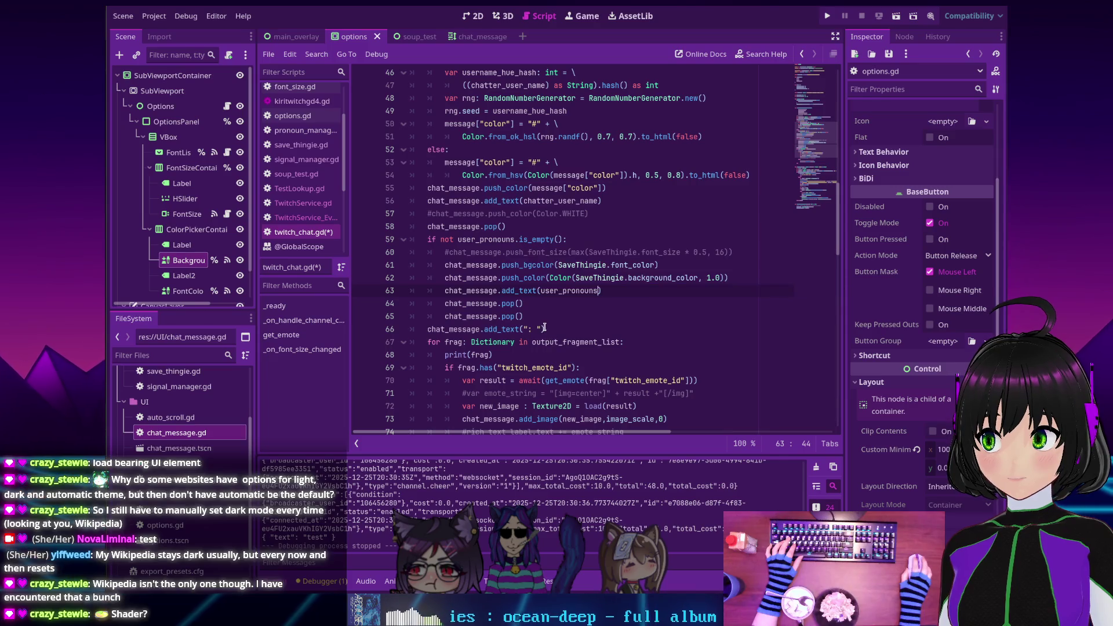
Add chat_message.add_text(" ") before and after the pronoun tag, then save twitch_chat.gd
{"action": "key", "text": "shift+Home"}
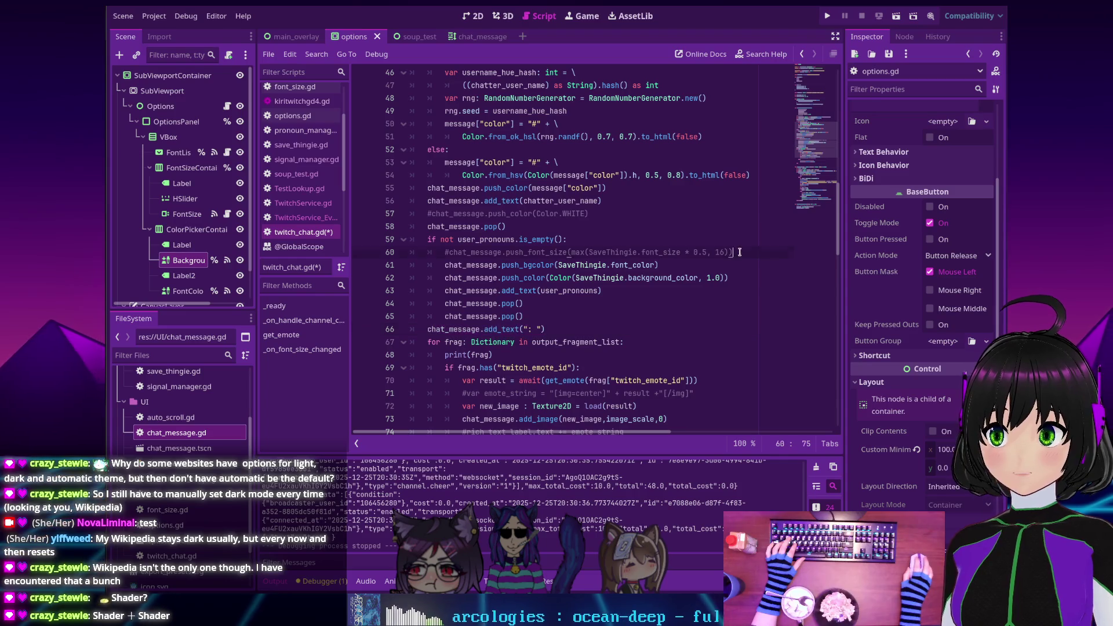
{"action": "key", "text": "Return"}
{"action": "type", "text": "chat_message.add_text(\": \")"}
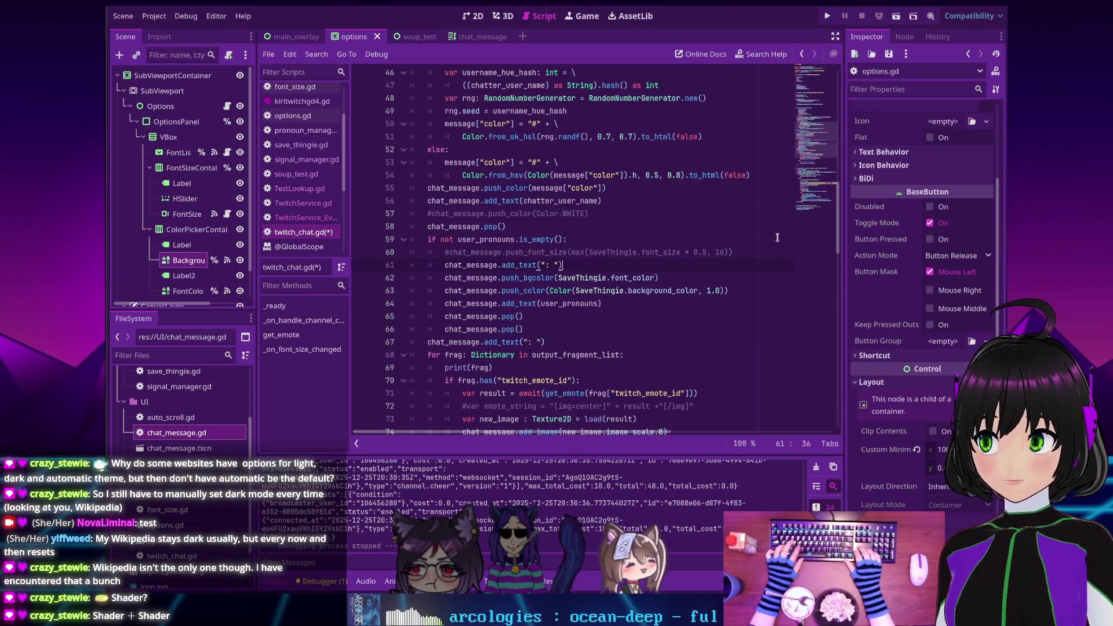
{"action": "key", "text": "Left"}
{"action": "key", "text": "Left"}
{"action": "key", "text": "Left"}
{"action": "key", "text": "BackSpace"}
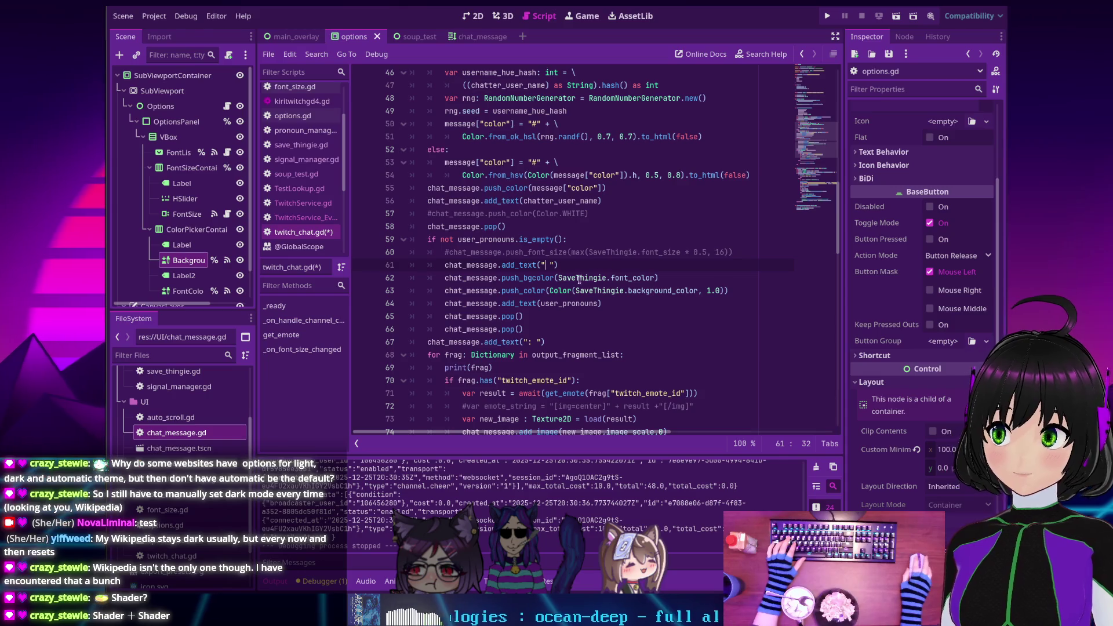
{"action": "left_click_drag", "start_coordinate": [558, 265], "coordinate": [447, 267]}
{"action": "key", "text": "ctrl+c"}
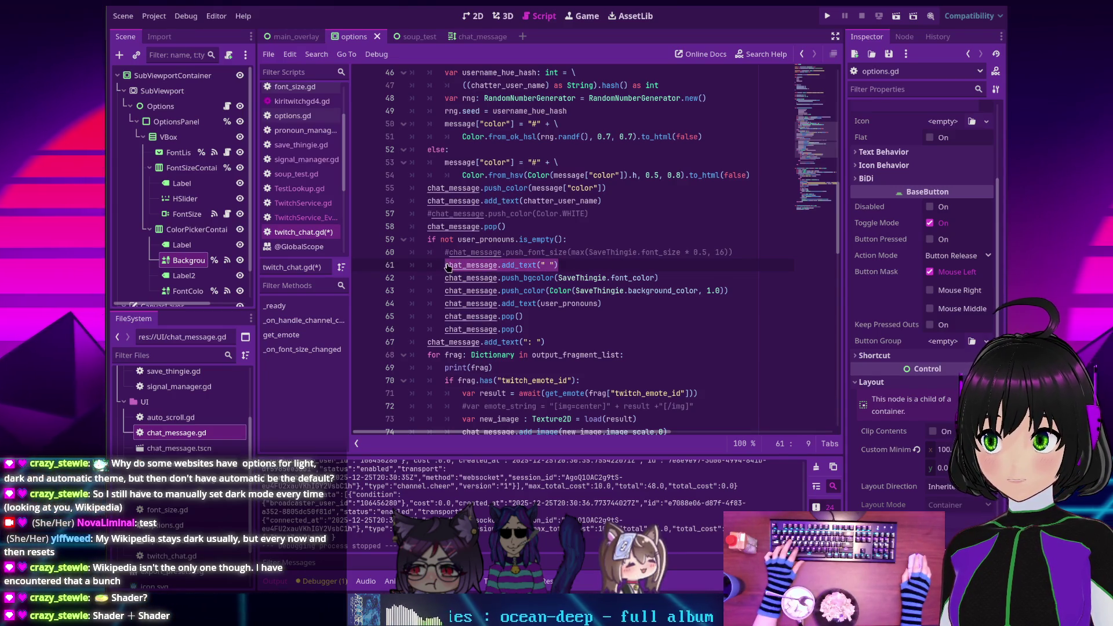
{"action": "left_click", "coordinate": [533, 328]}
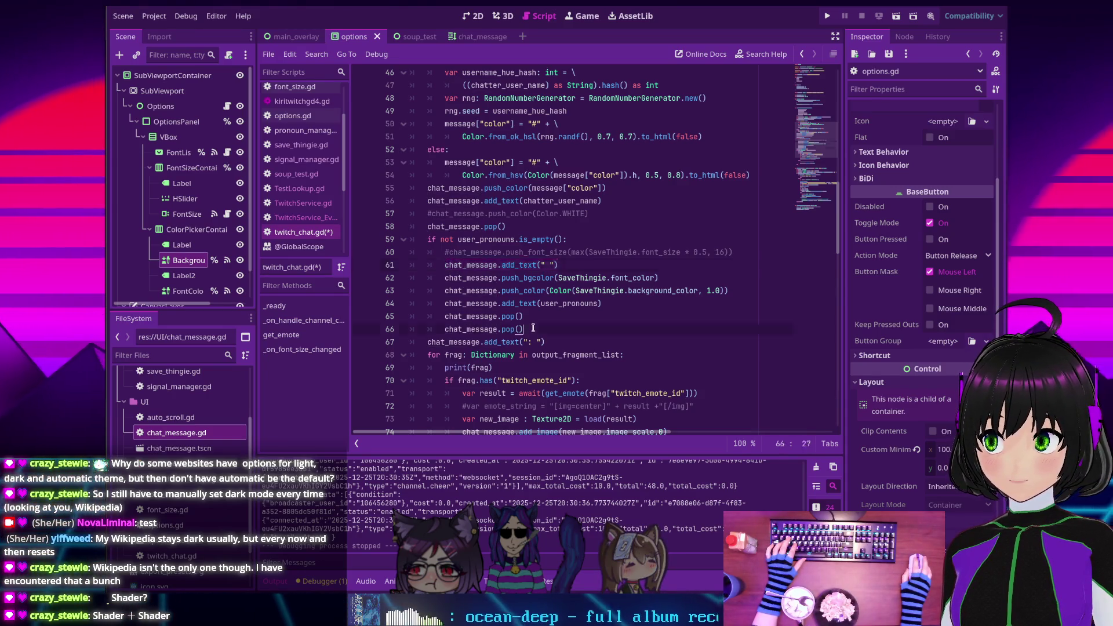
{"action": "key", "text": "Return"}
{"action": "key", "text": "ctrl+v"}
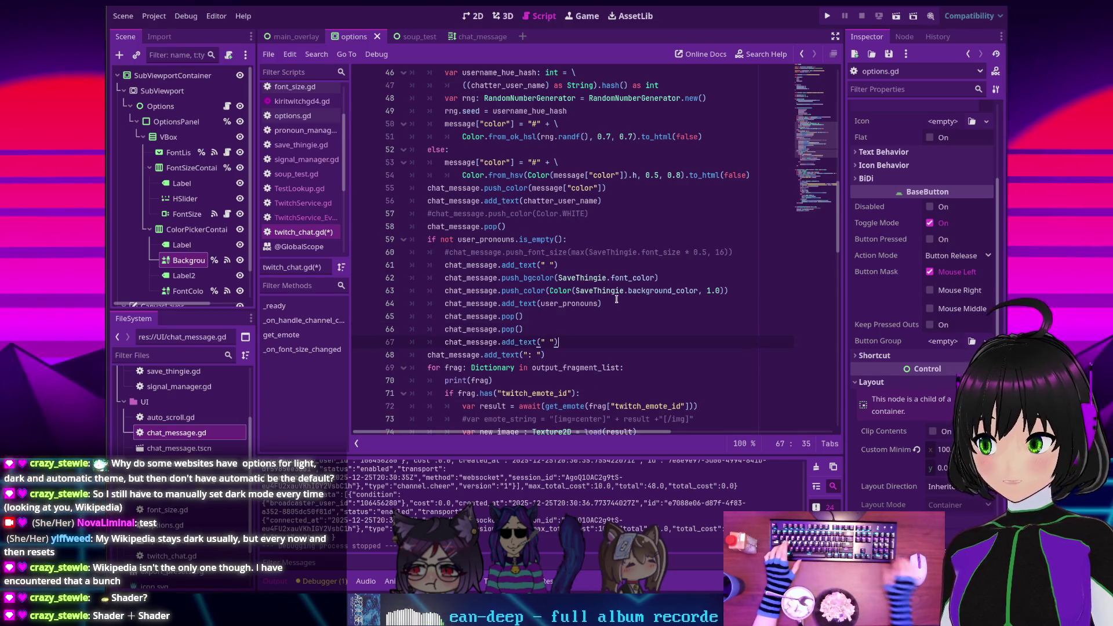
{"action": "key", "text": "ctrl+s"}
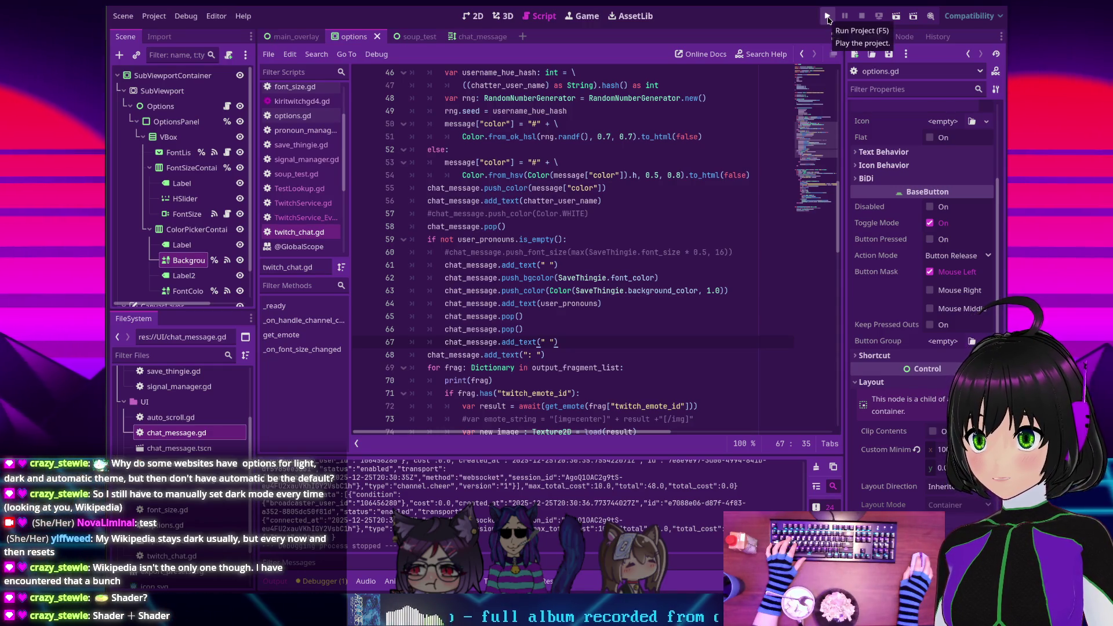
Run the project and set the chat window's font colour to cyan at full opacity
{"action": "left_click", "coordinate": [828, 17]}
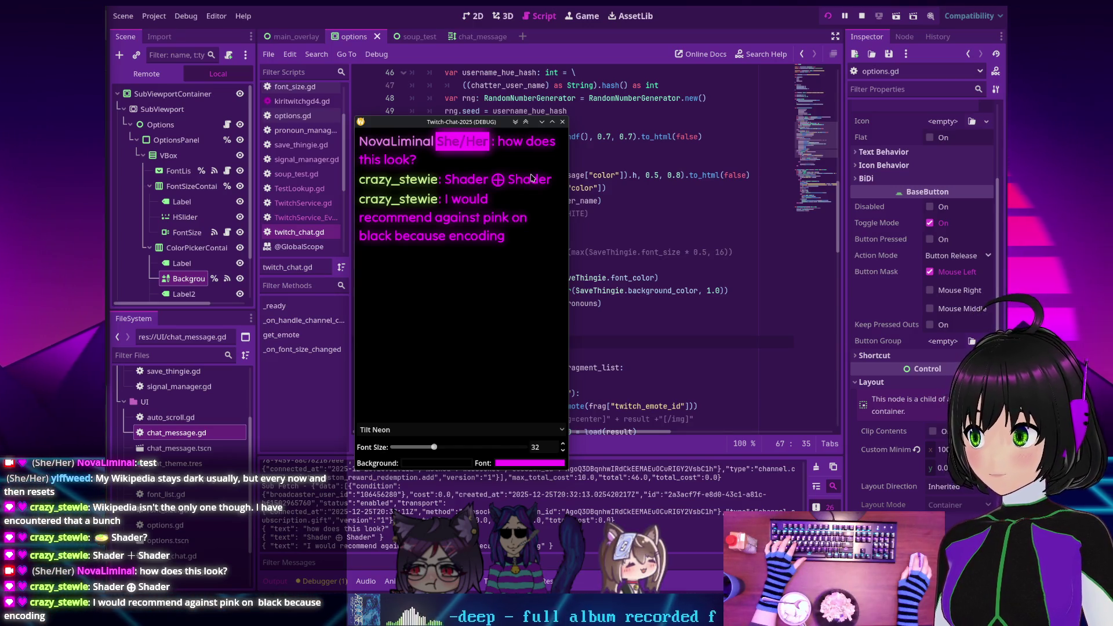
{"action": "left_click", "coordinate": [524, 464]}
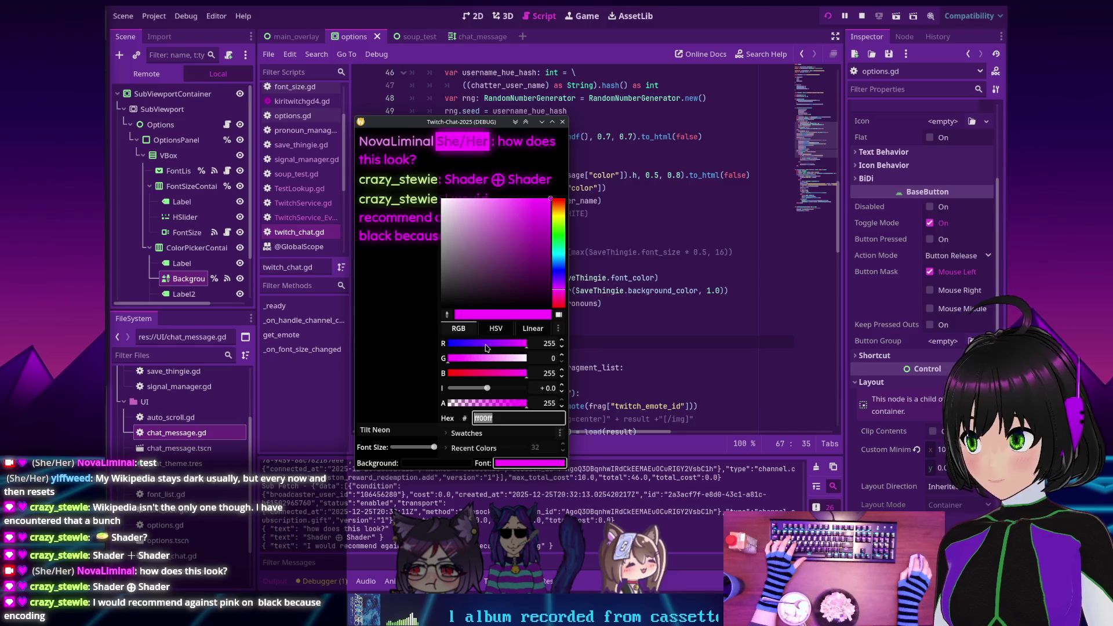
{"action": "left_click", "coordinate": [491, 344]}
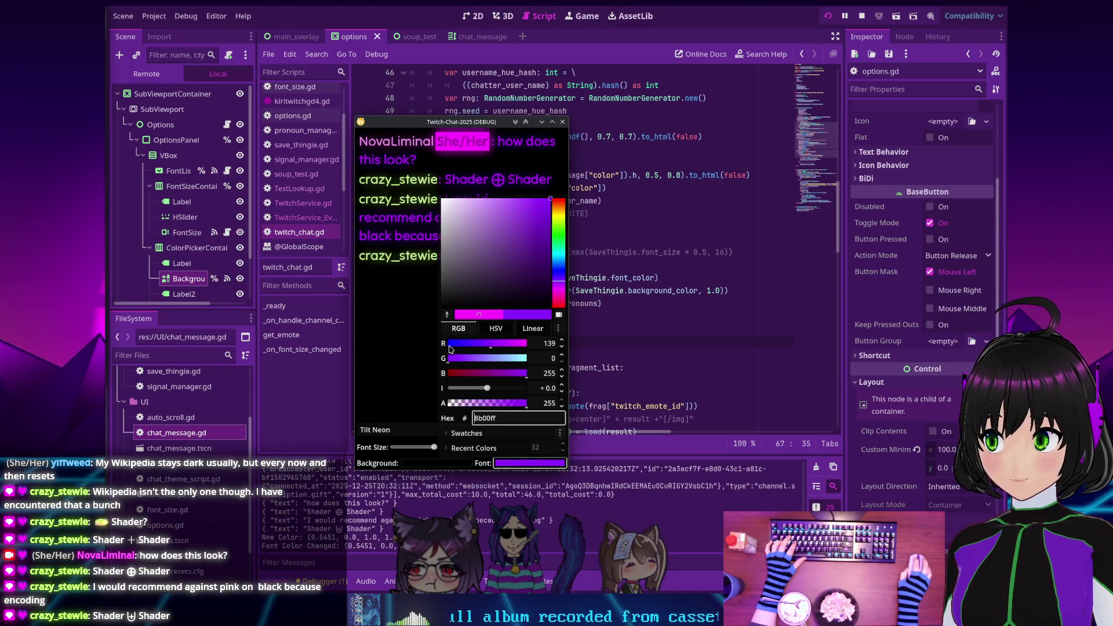
{"action": "left_click_drag", "start_coordinate": [495, 408], "coordinate": [544, 403]}
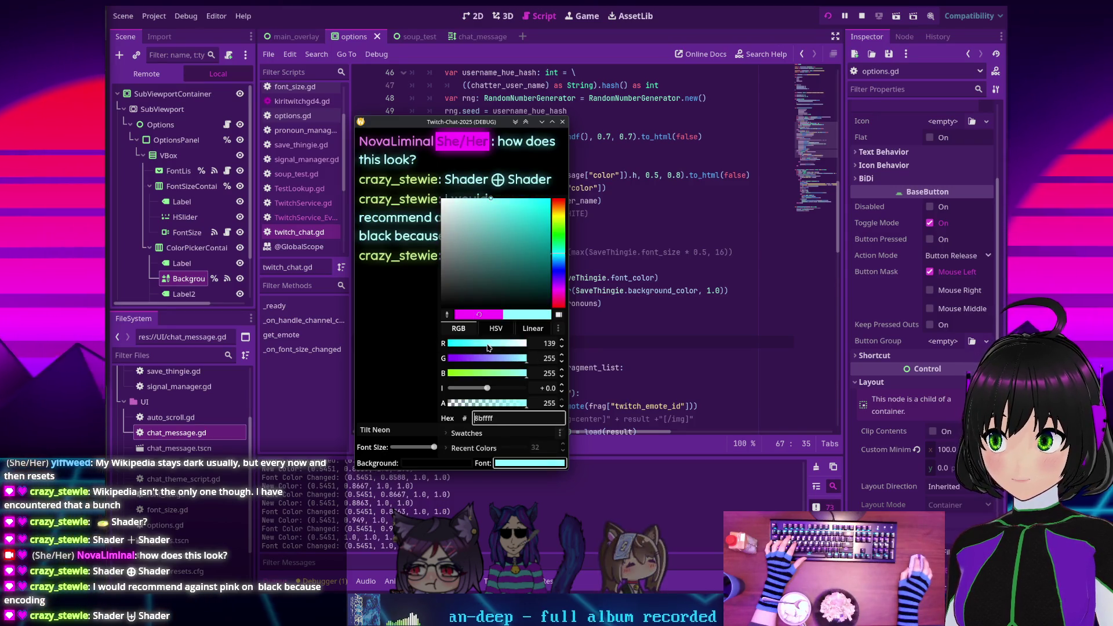
{"action": "left_click_drag", "start_coordinate": [487, 343], "coordinate": [421, 359]}
{"action": "left_click", "coordinate": [421, 360]}
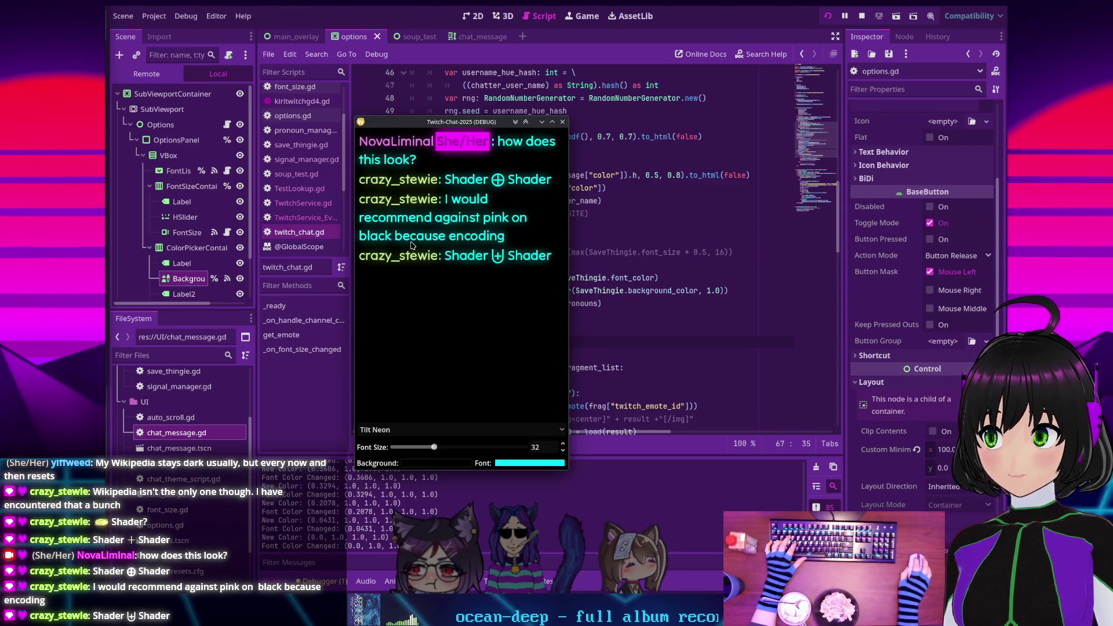
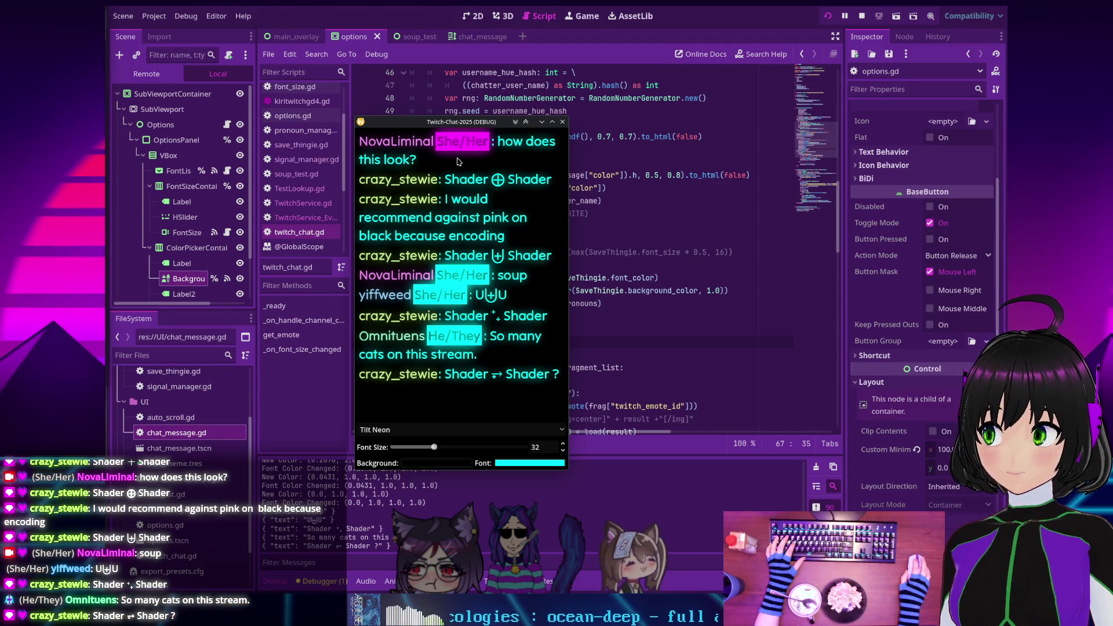
Stop the running overlay and change the pronoun background to Color(font_color, 0.8)
{"action": "left_click", "coordinate": [644, 162]}
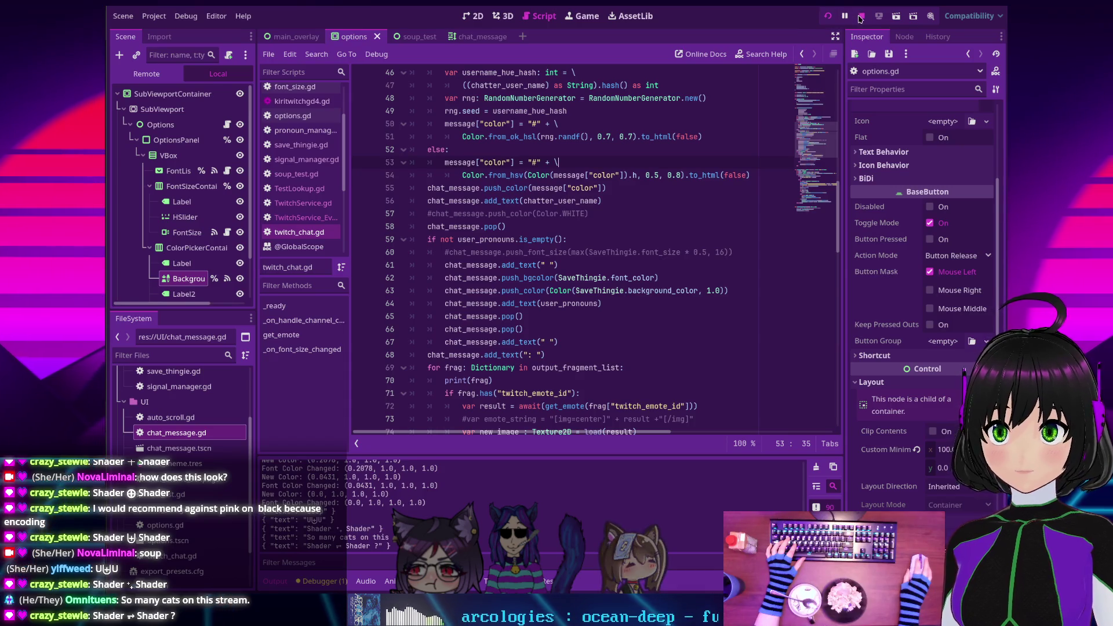
{"action": "key", "text": "F8"}
{"action": "scroll", "coordinate": [525, 252], "scroll_direction": "down", "scroll_amount": 1}
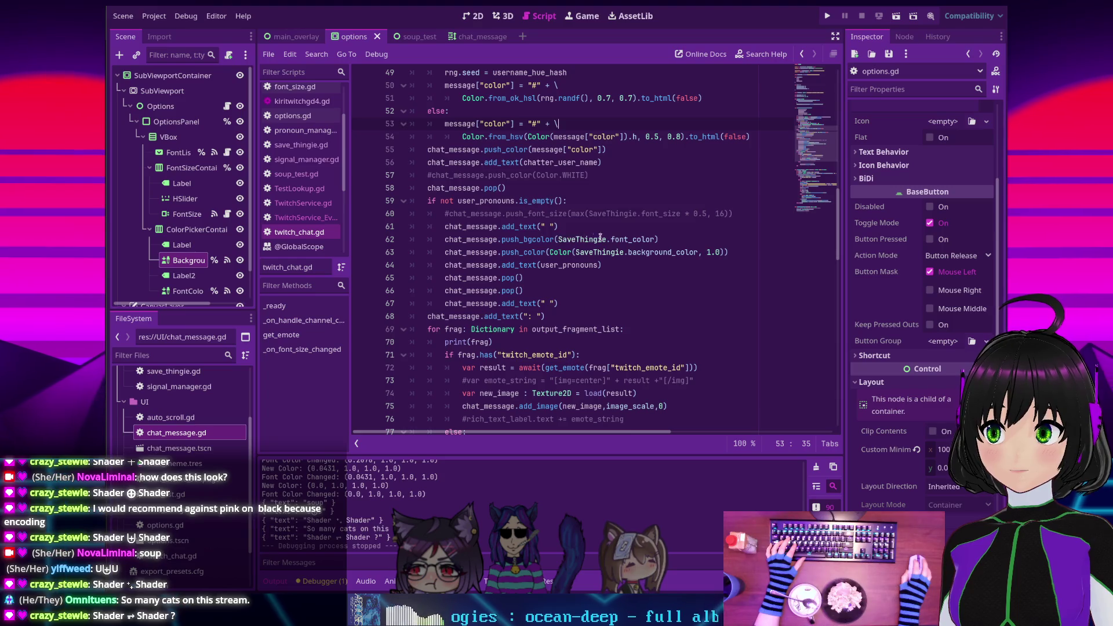
{"action": "left_click", "coordinate": [561, 239]}
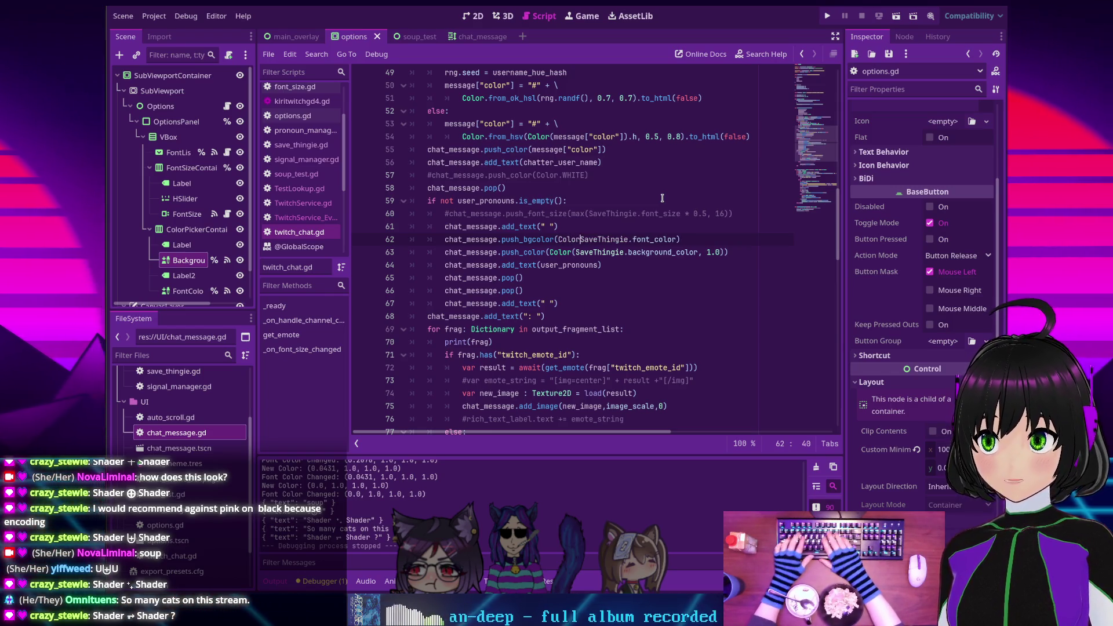
{"action": "type", "text": "Color("}
{"action": "key", "text": "End"}
{"action": "key", "text": "Left"}
{"action": "type", "text": ", 0.8"}
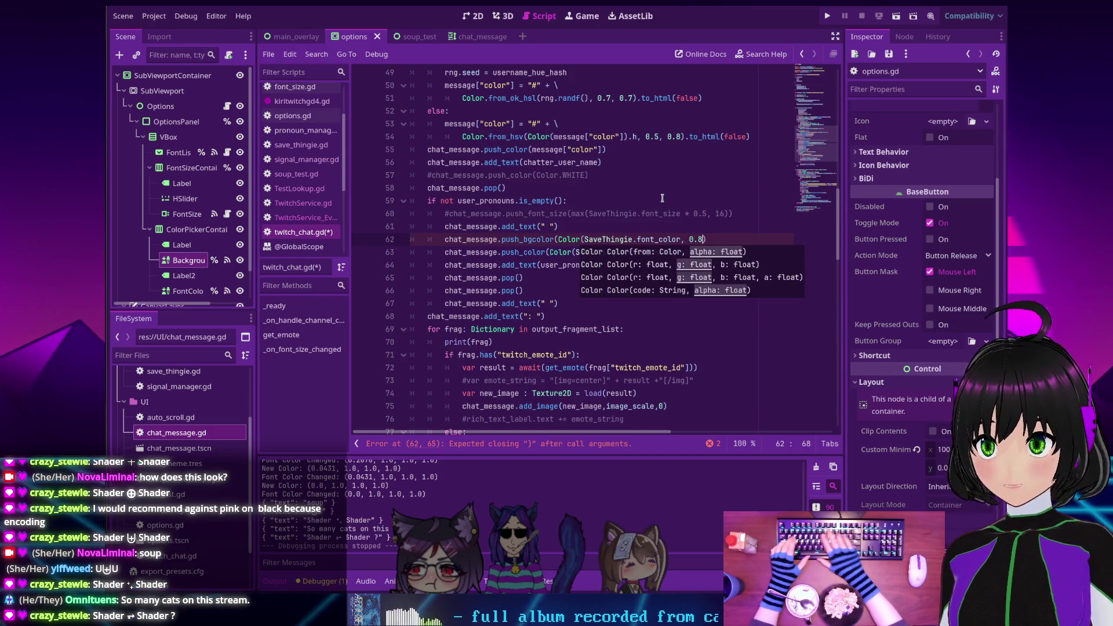
{"action": "type", "text": ")"}
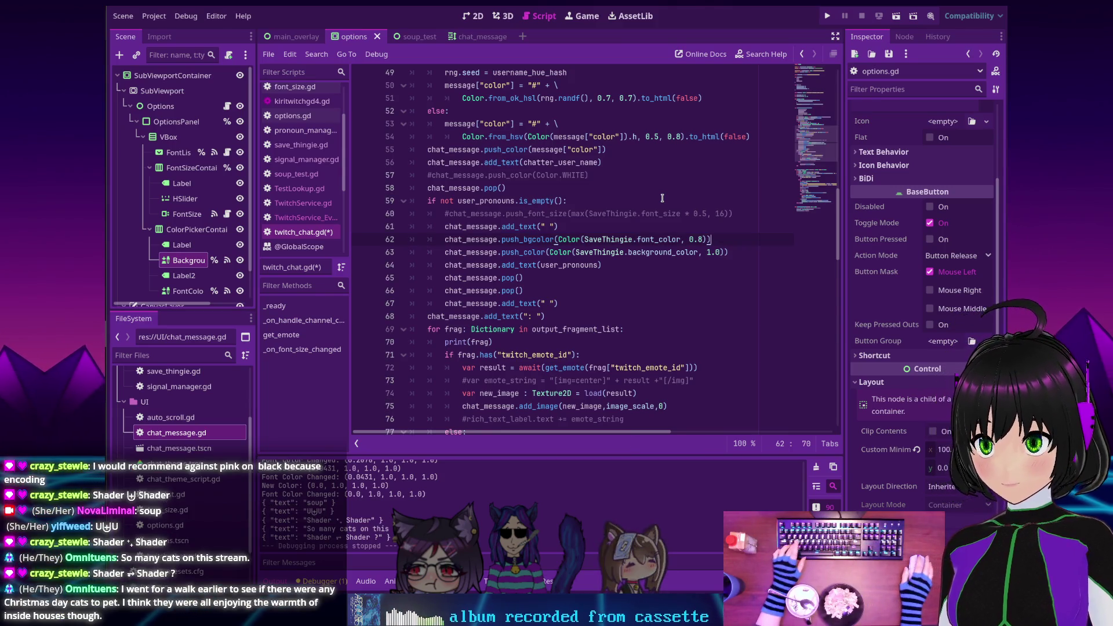
Uncomment the push_font_size call and move it below the colour pushes
{"action": "key", "text": "Up"}
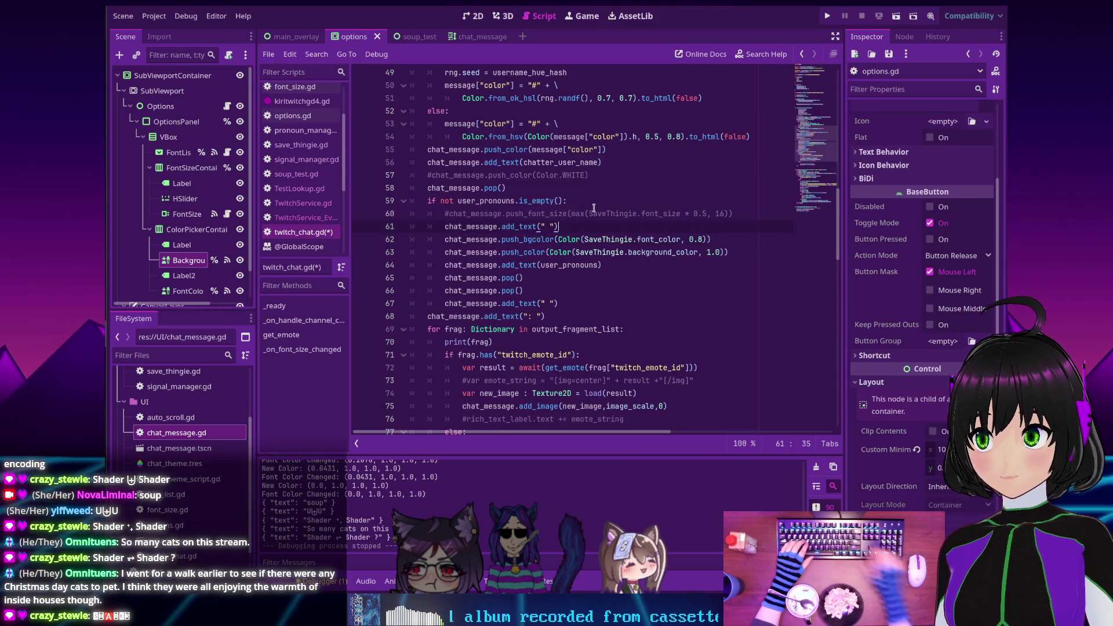
{"action": "key", "text": "Return"}
{"action": "type", "text": "chat_messag"}
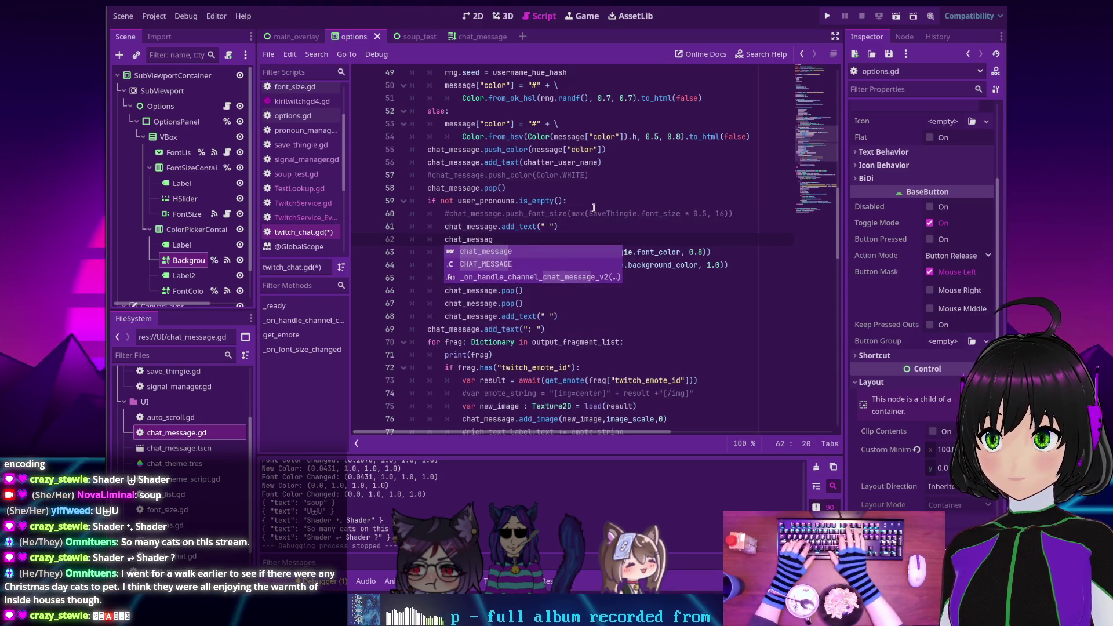
{"action": "key", "text": "BackSpace"}
{"action": "key", "text": "BackSpace"}
{"action": "key", "text": "BackSpace"}
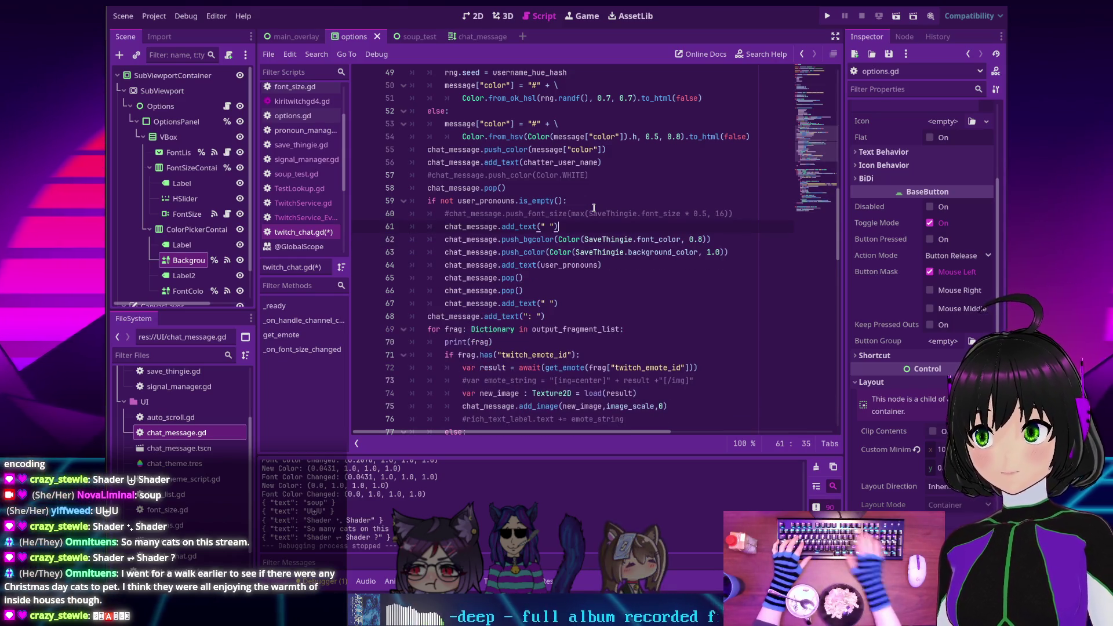
{"action": "left_click", "coordinate": [445, 214]}
{"action": "key", "text": "Delete"}
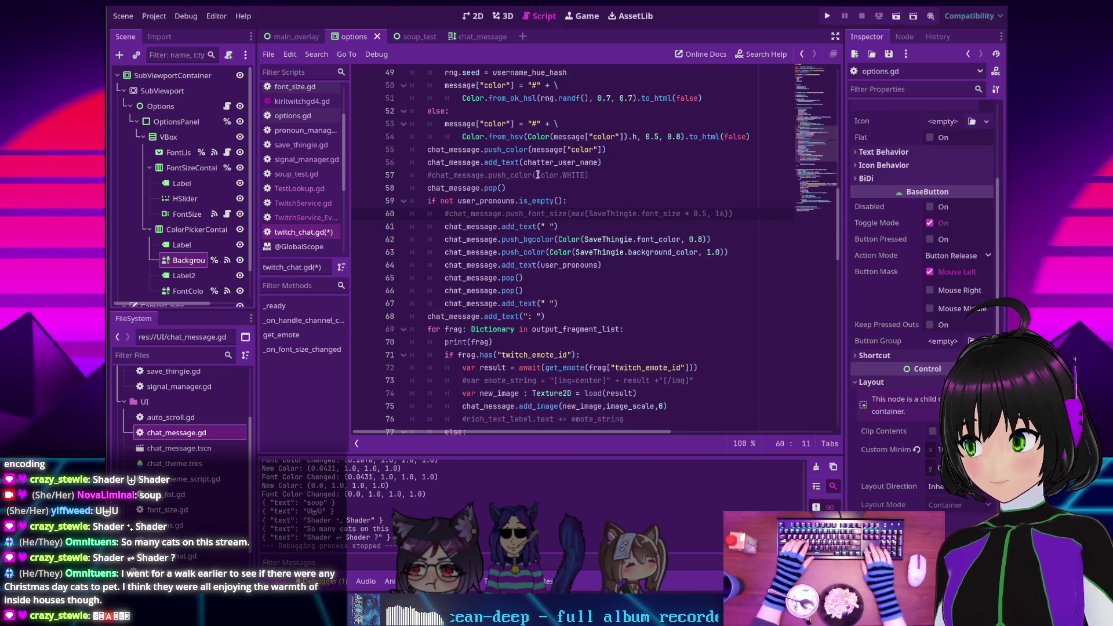
{"action": "key", "text": "shift+End"}
{"action": "key", "text": "ctrl+c"}
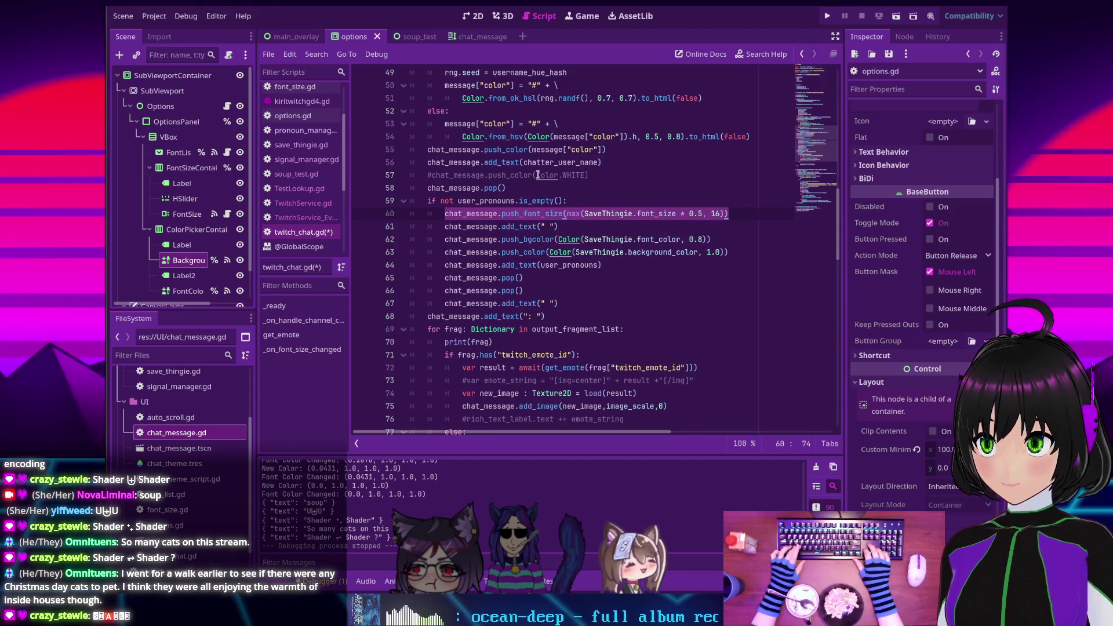
{"action": "key", "text": "Delete"}
{"action": "key", "text": "BackSpace"}
{"action": "key", "text": "BackSpace"}
{"action": "key", "text": "BackSpace"}
{"action": "key", "text": "Down"}
{"action": "key", "text": "Down"}
{"action": "key", "text": "Down"}
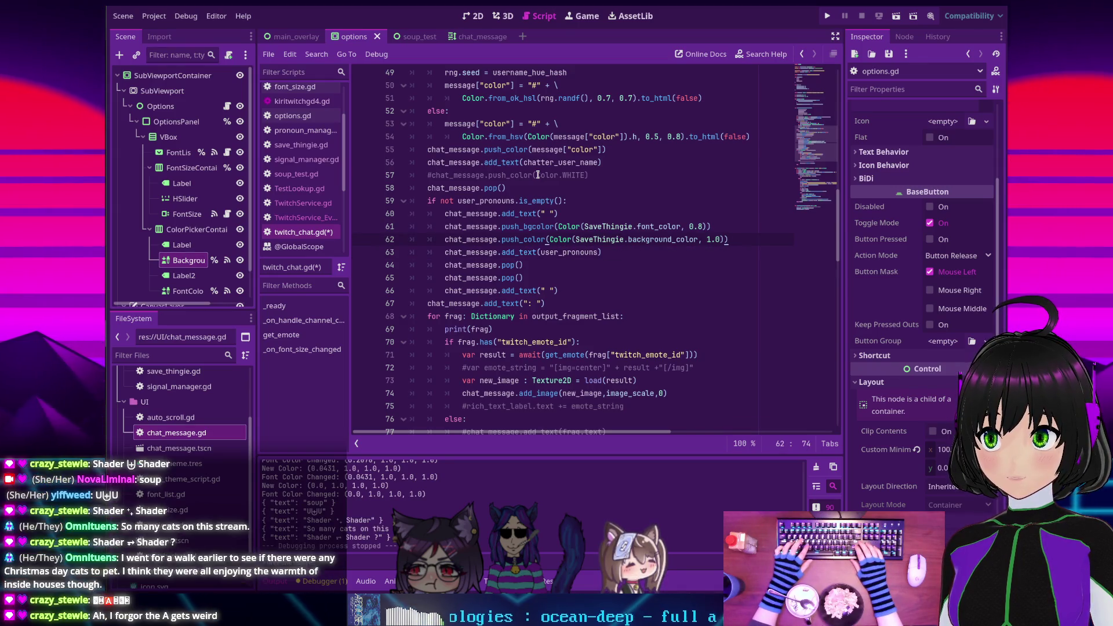
{"action": "key", "text": "Return"}
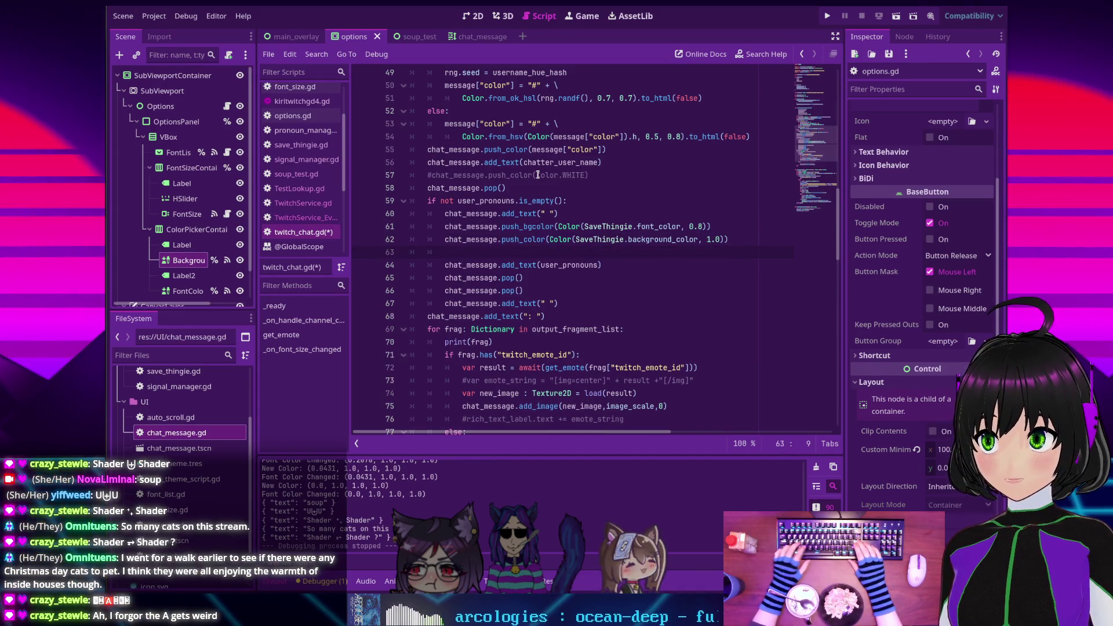
{"action": "key", "text": "ctrl+v"}
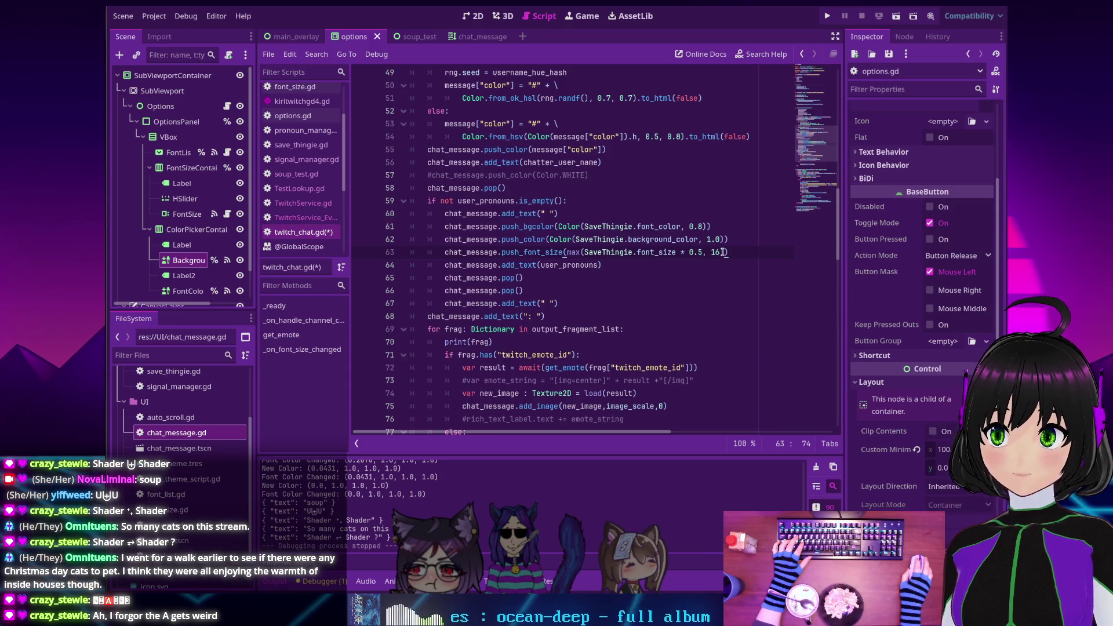
Change the badge font size to max(font_size*0.8, 8) and save the script
{"action": "key", "text": "BackSpace"}
{"action": "key", "text": "BackSpace"}
{"action": "type", "text": "8"}
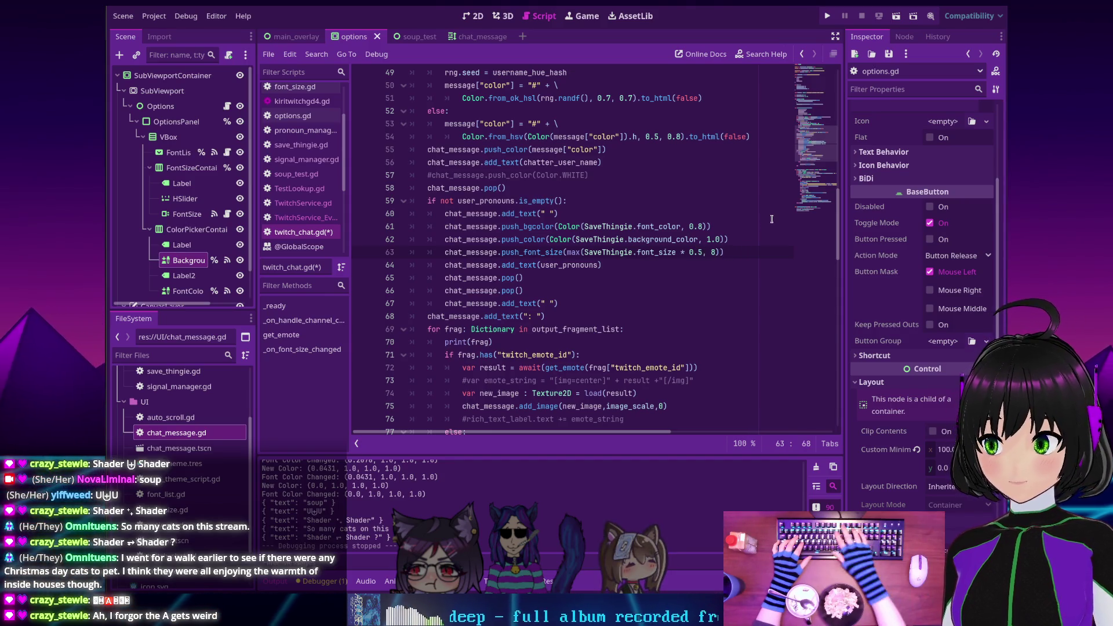
{"action": "key", "text": "BackSpace"}
{"action": "type", "text": "8"}
{"action": "key", "text": "ctrl+s"}
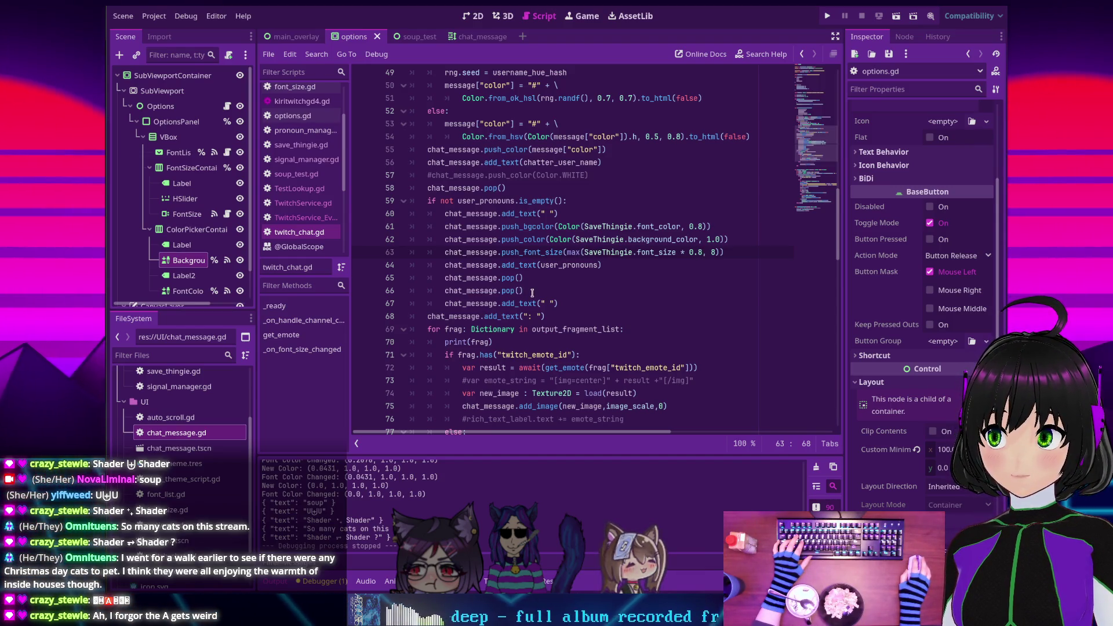
Duplicate the chat_message.pop() line to add a third pop after the pronoun text
{"action": "left_click_drag", "start_coordinate": [524, 291], "coordinate": [441, 293]}
{"action": "left_click_drag", "start_coordinate": [524, 290], "coordinate": [529, 283]}
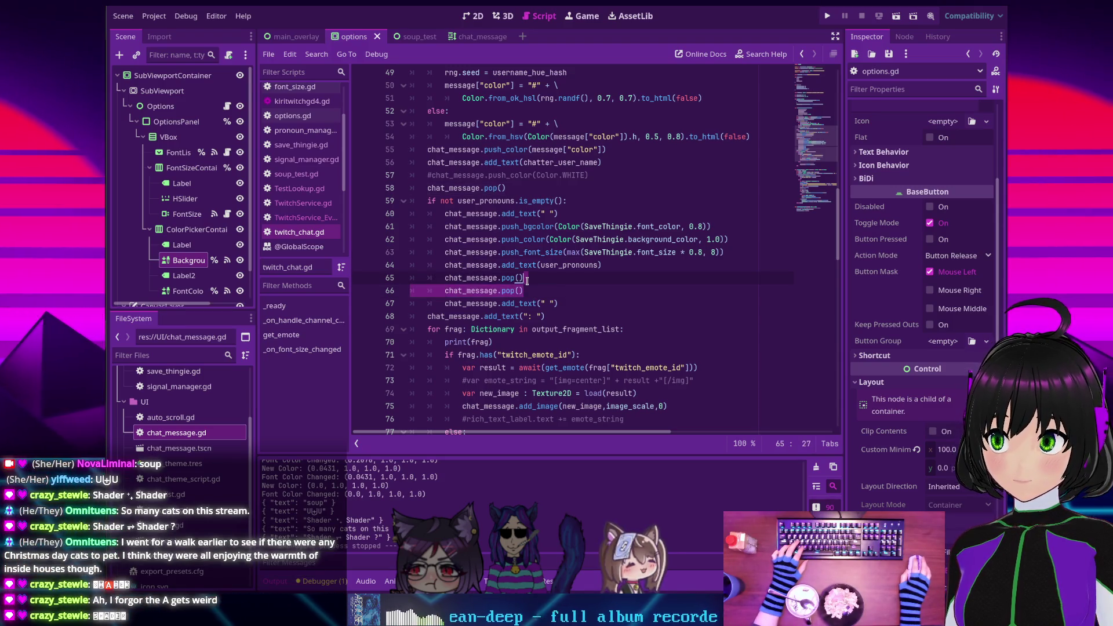
{"action": "key", "text": "ctrl+c"}
{"action": "key", "text": "ctrl+v"}
{"action": "key", "text": "ctrl+v"}
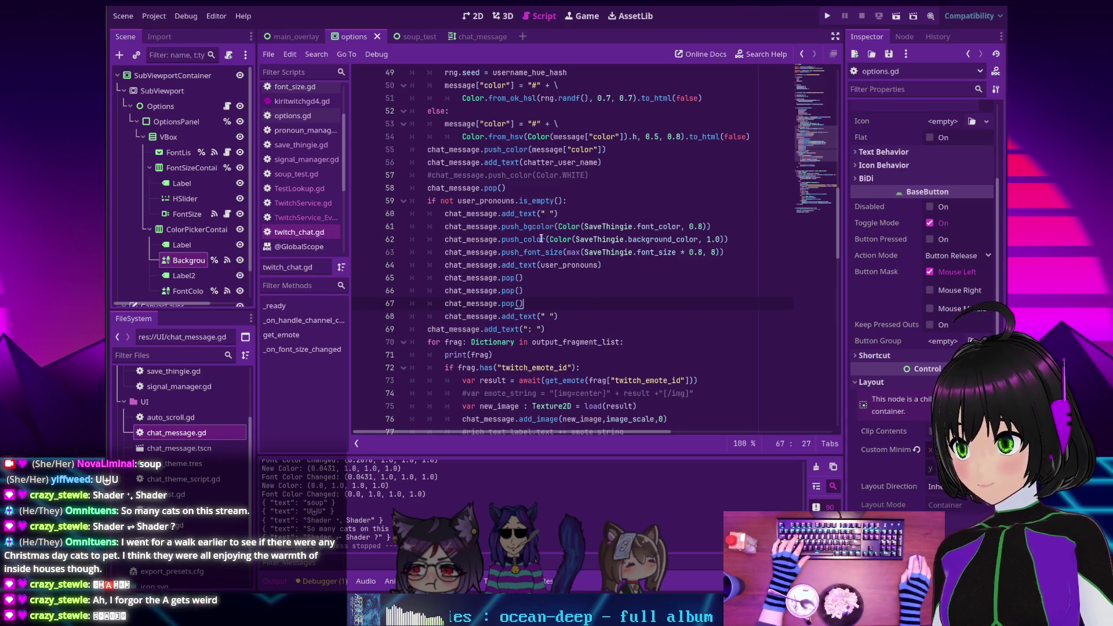
Run the chat overlay and set its background colour to red
{"action": "left_click", "coordinate": [828, 16]}
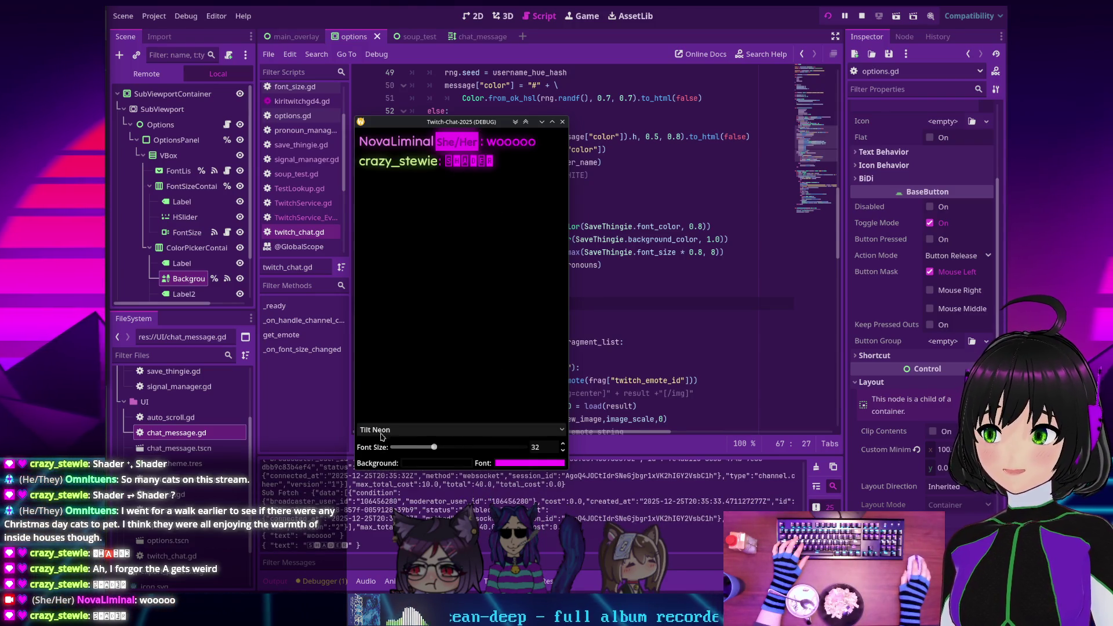
{"action": "left_click", "coordinate": [427, 463]}
{"action": "left_click_drag", "start_coordinate": [475, 226], "coordinate": [487, 199]}
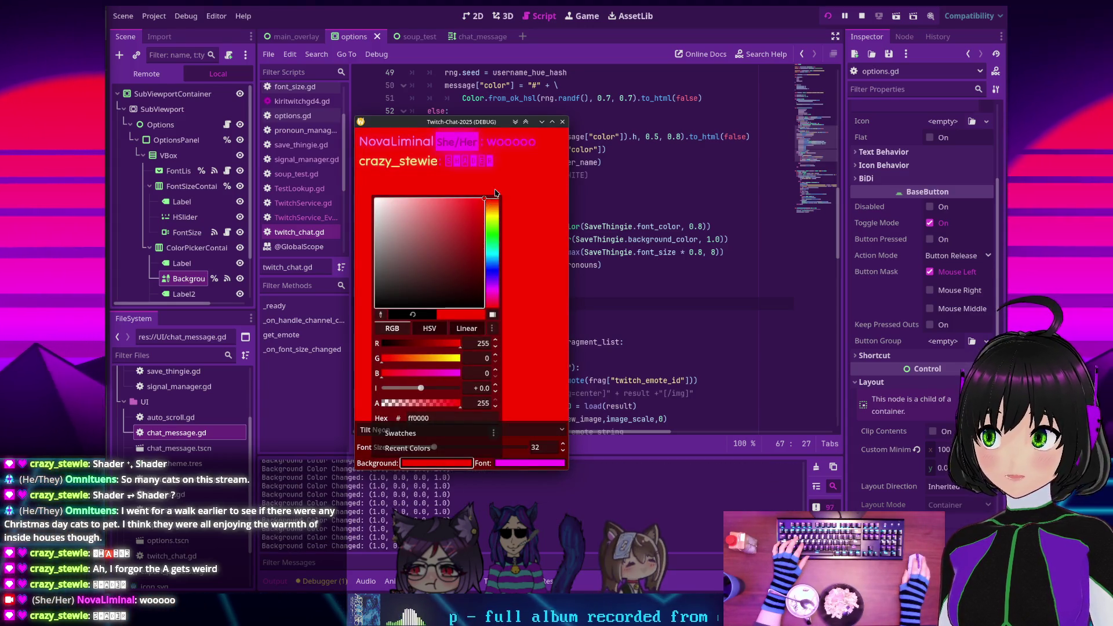
{"action": "left_click", "coordinate": [518, 249]}
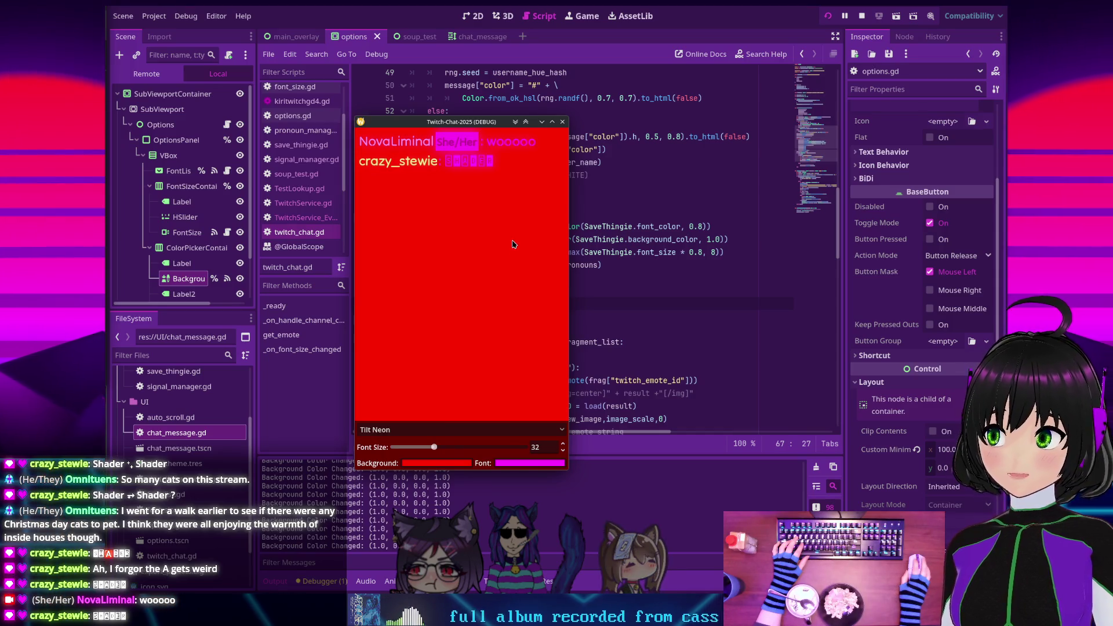
Change the background colour to black with lowered alpha
{"action": "left_click", "coordinate": [428, 464]}
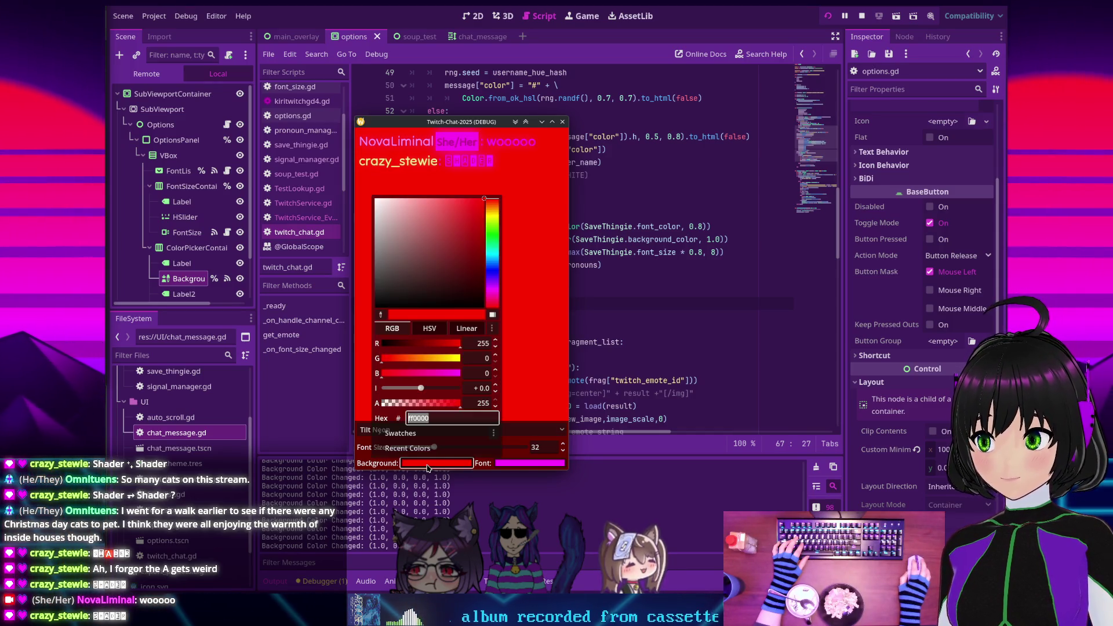
{"action": "left_click_drag", "start_coordinate": [406, 290], "coordinate": [375, 308]}
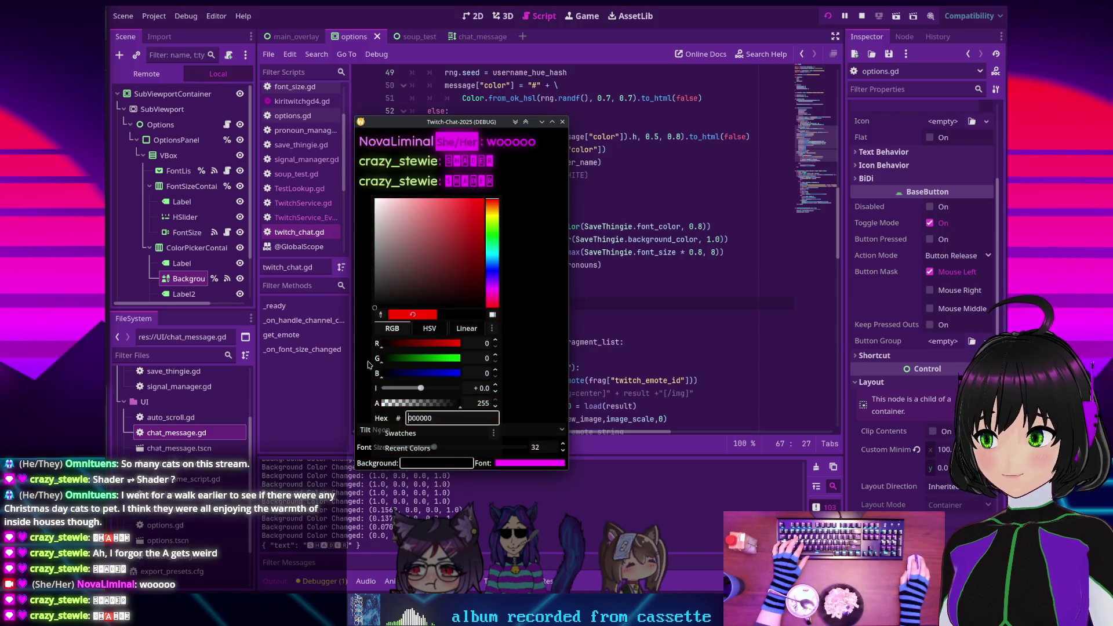
{"action": "left_click_drag", "start_coordinate": [461, 403], "coordinate": [428, 406]}
Set the chat font size to 16 and the font colour to cyan (00ffff)
{"action": "left_click", "coordinate": [493, 346]}
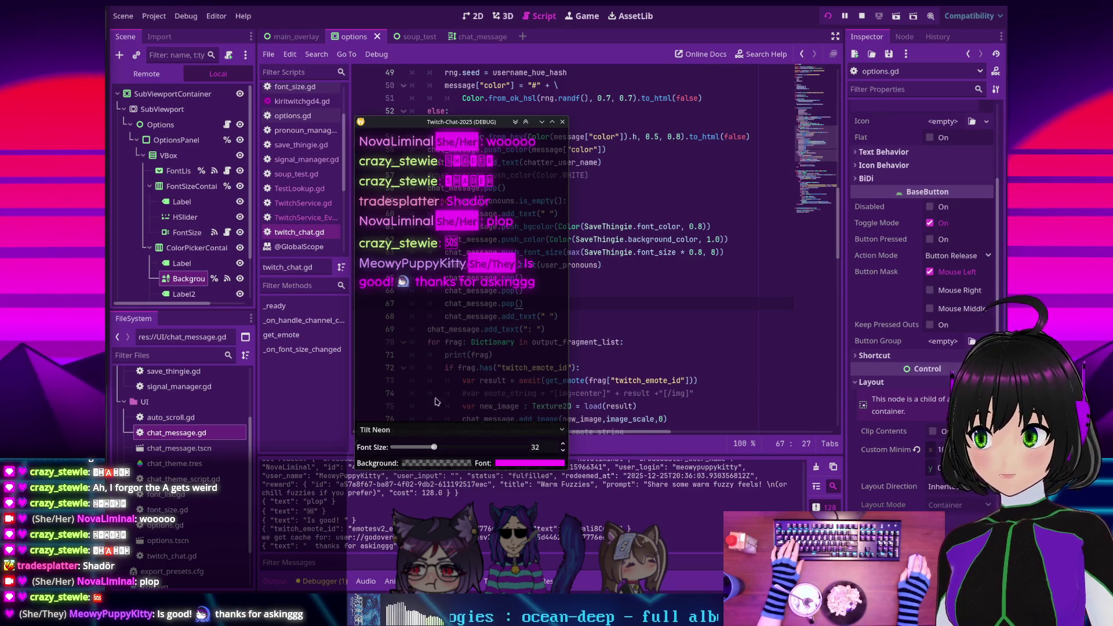
{"action": "left_click_drag", "start_coordinate": [434, 454], "coordinate": [413, 453]}
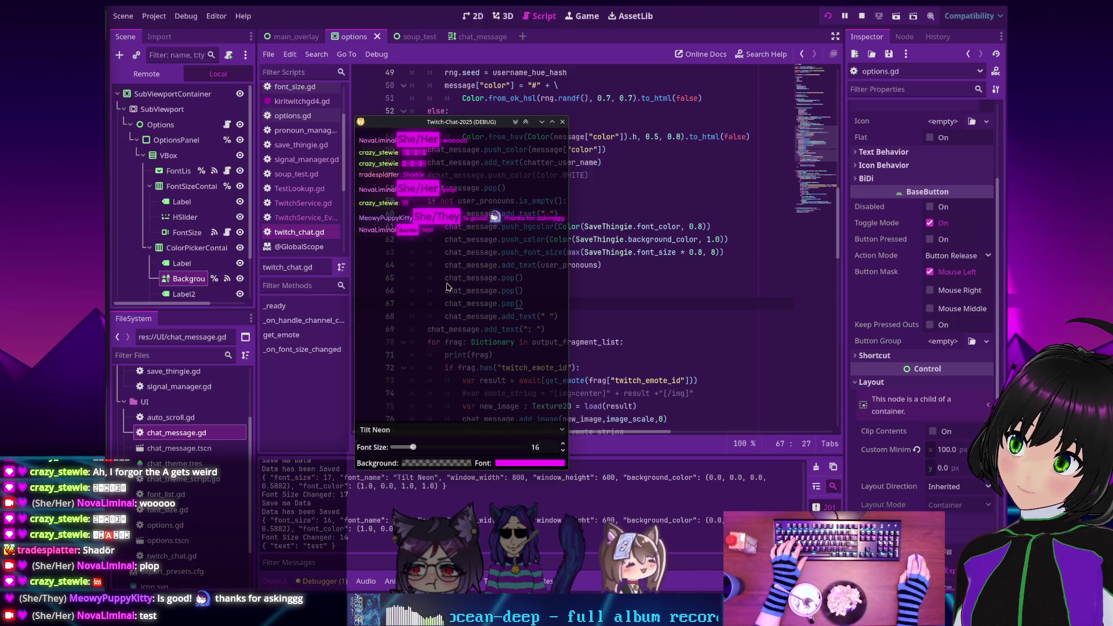
{"action": "left_click", "coordinate": [504, 462]}
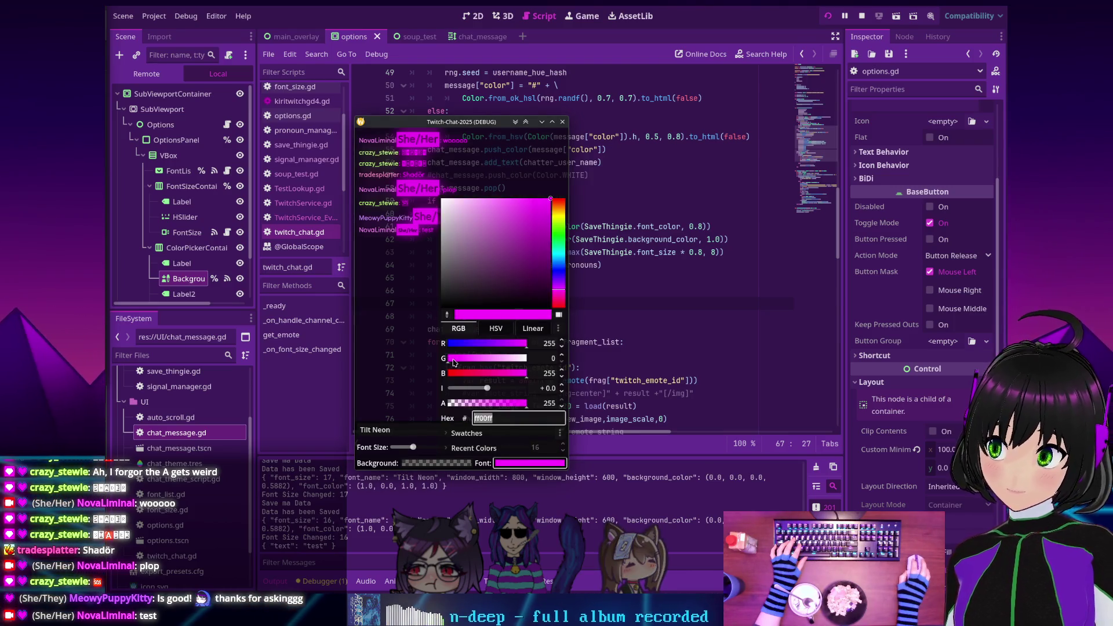
{"action": "mouse_move", "coordinate": [459, 345]}
{"action": "left_mouse_down"}
{"action": "mouse_move", "coordinate": [448, 344]}
{"action": "mouse_move", "coordinate": [526, 358]}
{"action": "left_mouse_up"}
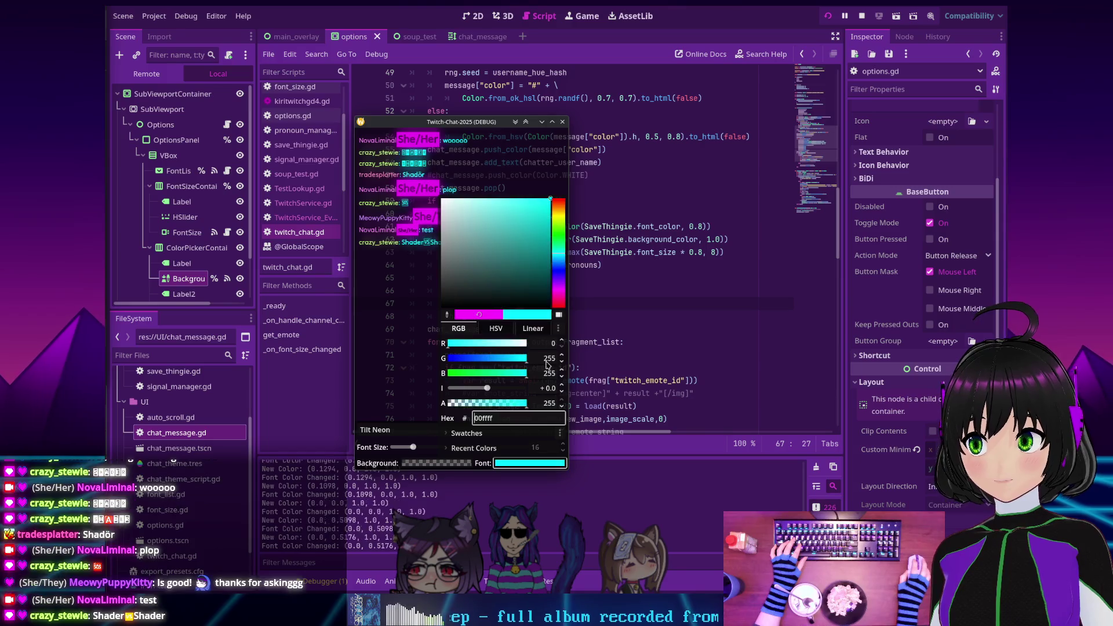
{"action": "key", "text": "Escape"}
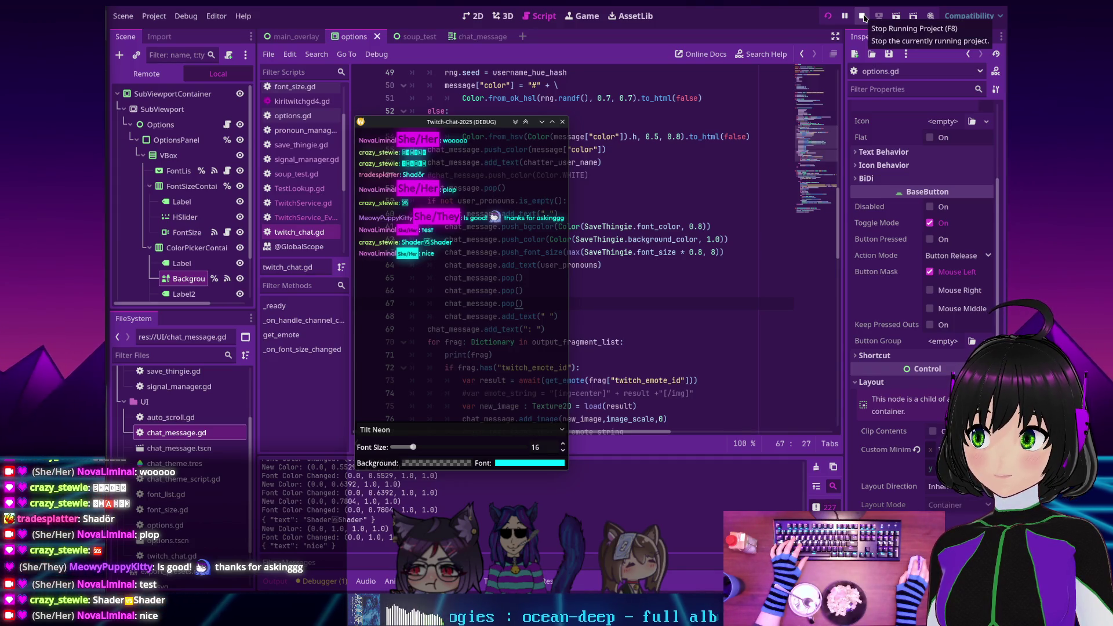
Stop the overlay and review the pronoun-formatting code around SaveThingie in twitch_chat.gd
{"action": "left_click", "coordinate": [864, 19]}
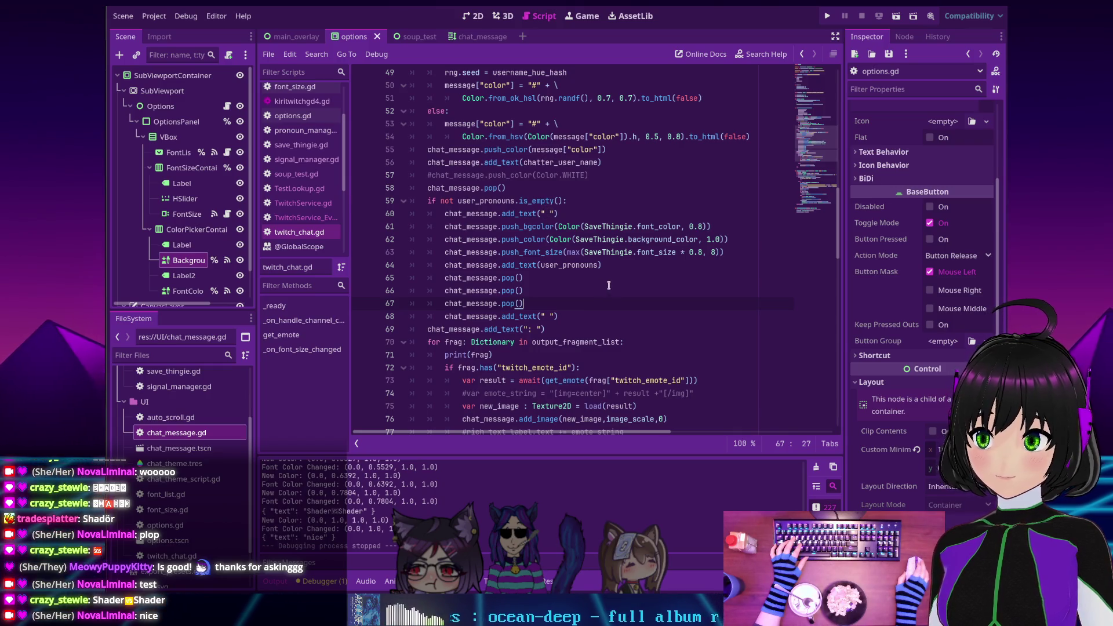
{"action": "scroll", "coordinate": [432, 242], "scroll_direction": "up", "scroll_amount": 3}
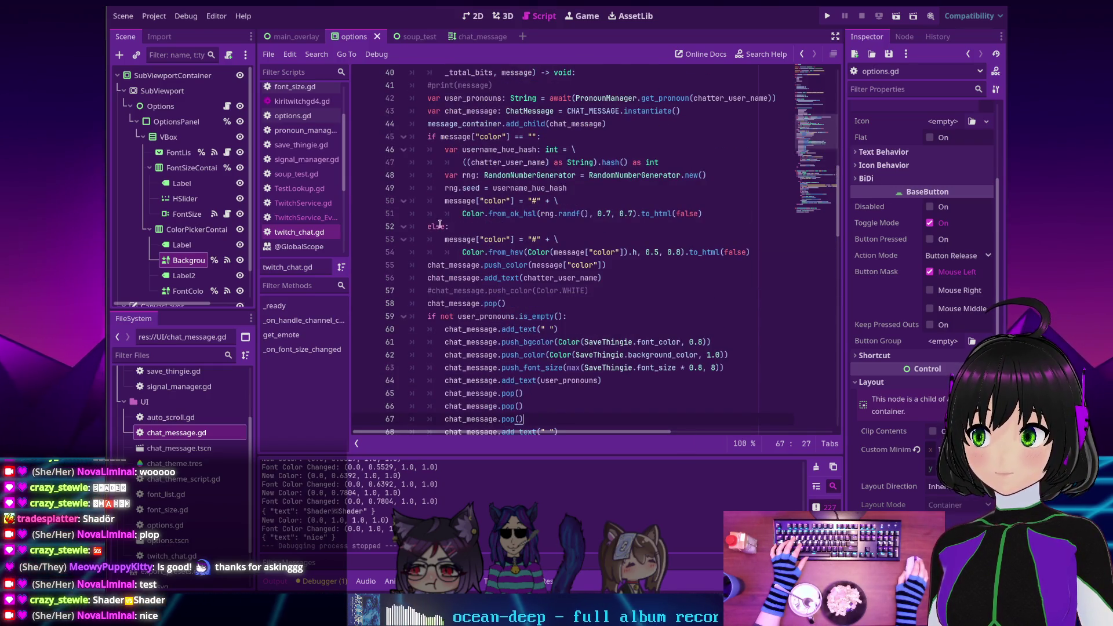
{"action": "scroll", "coordinate": [439, 294], "scroll_direction": "down", "scroll_amount": 2}
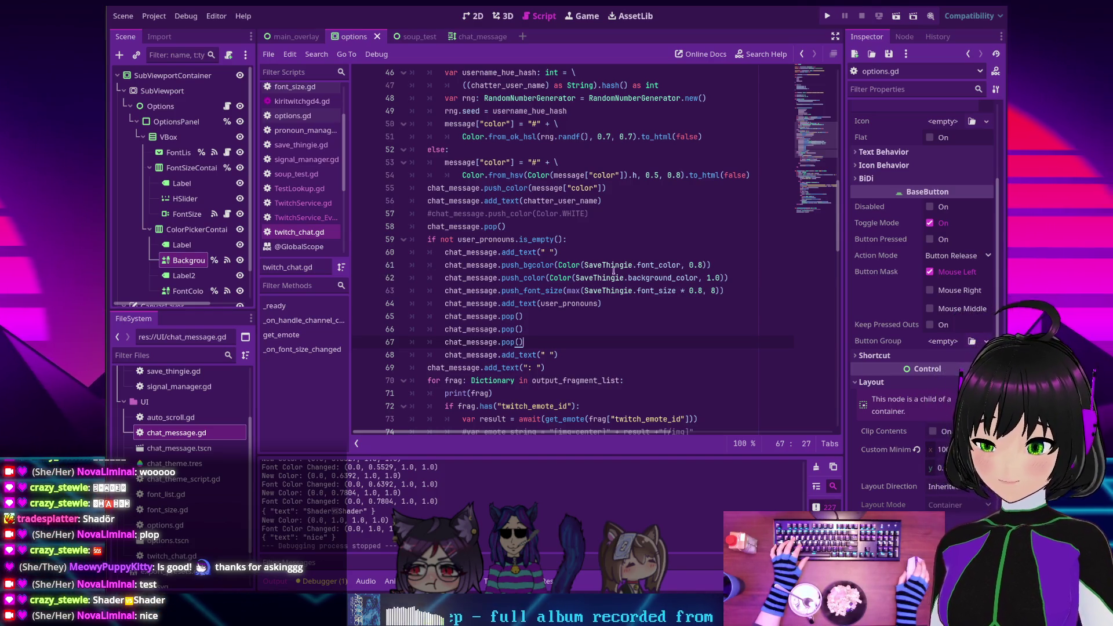
{"action": "mouse_move", "coordinate": [614, 269]}
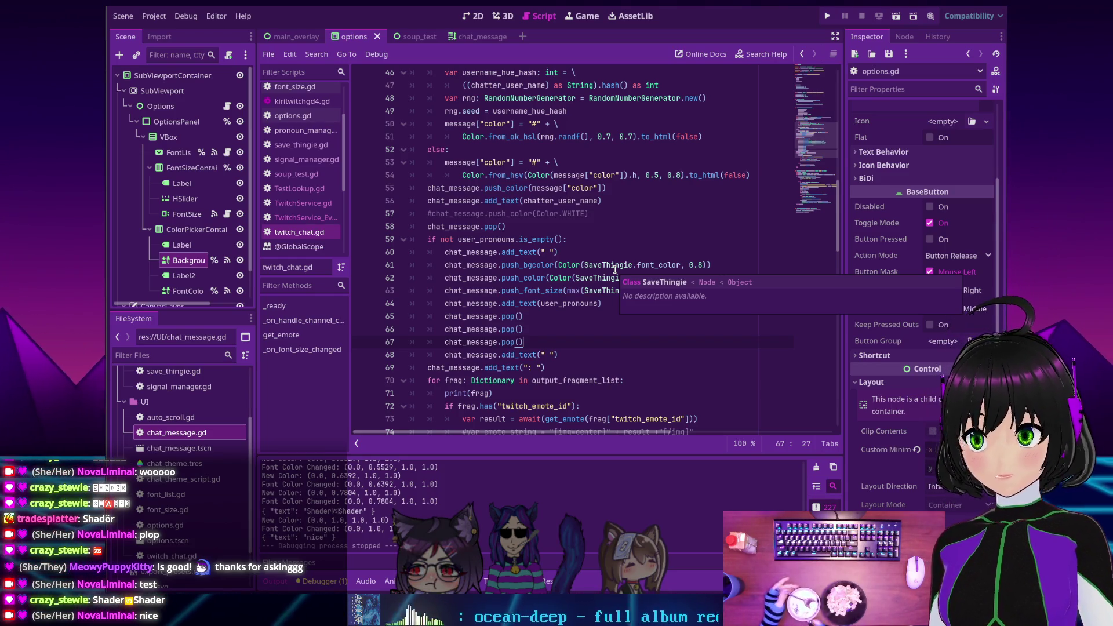
Open the RichTextLabel reference from push_bgcolor and browse its method descriptions
{"action": "left_click", "coordinate": [527, 266], "text": "ctrl"}
{"action": "scroll", "coordinate": [469, 239], "scroll_direction": "down", "scroll_amount": 2}
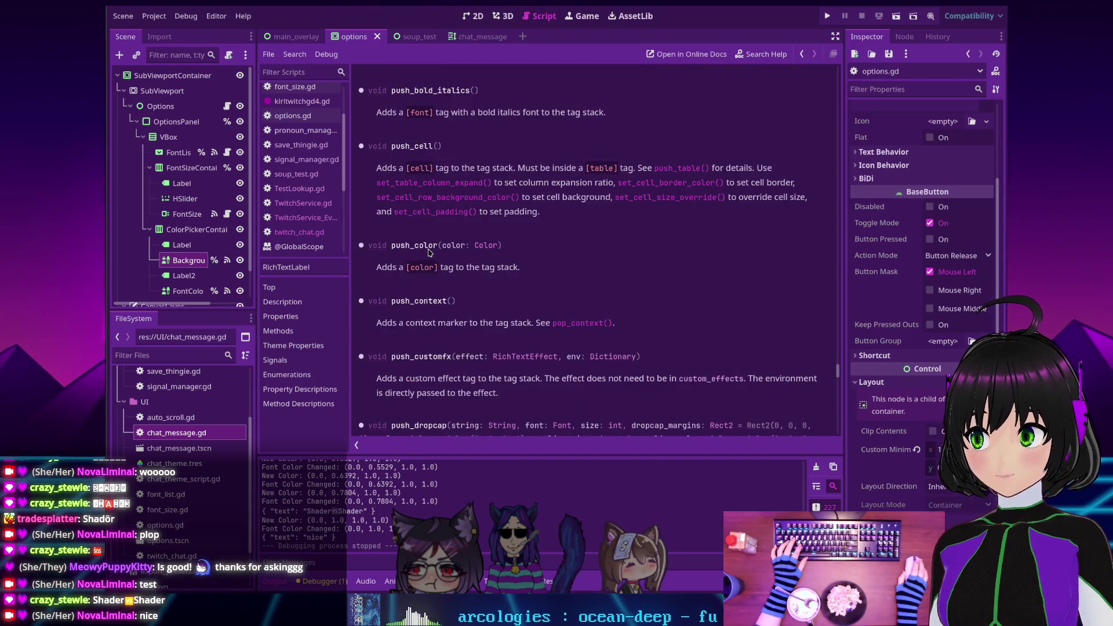
{"action": "scroll", "coordinate": [406, 251], "scroll_direction": "up", "scroll_amount": 3}
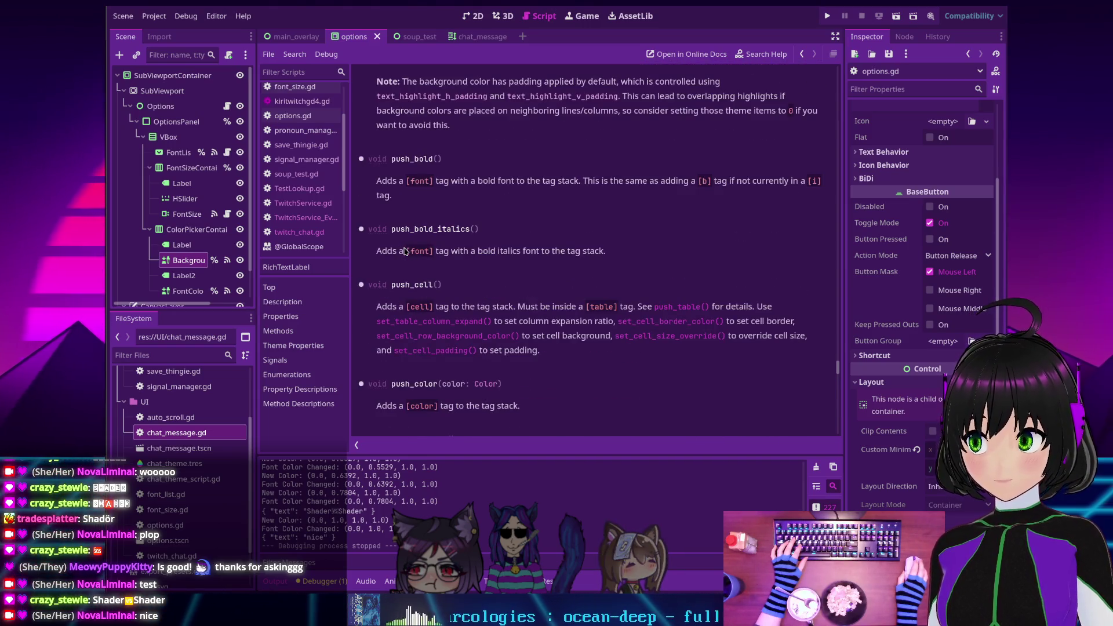
{"action": "scroll", "coordinate": [409, 253], "scroll_direction": "up", "scroll_amount": 4}
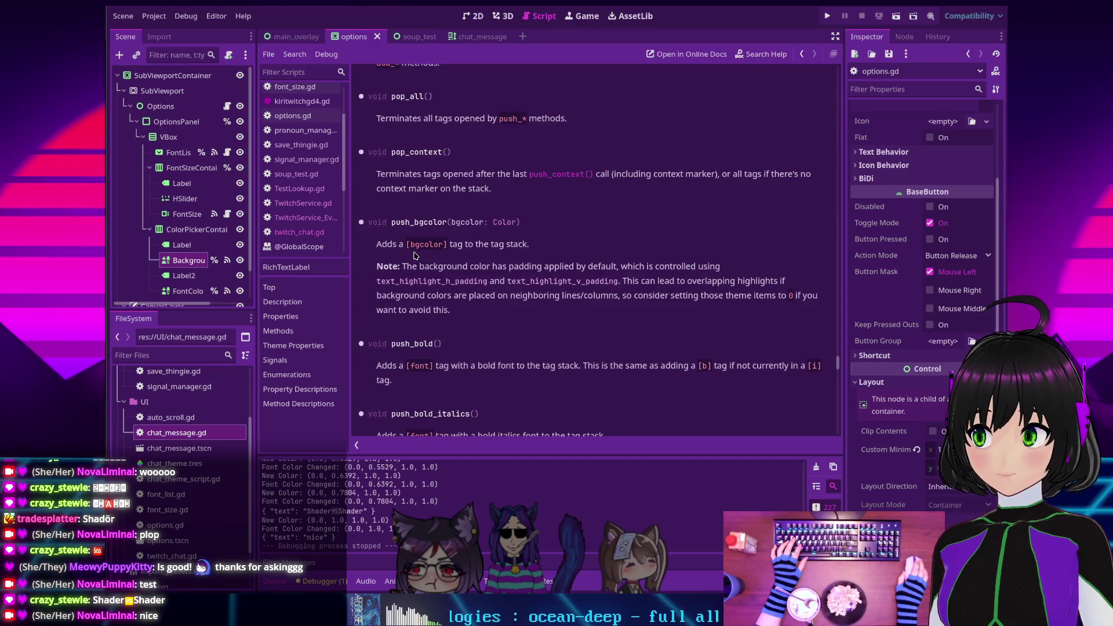
{"action": "scroll", "coordinate": [417, 273], "scroll_direction": "down", "scroll_amount": 1}
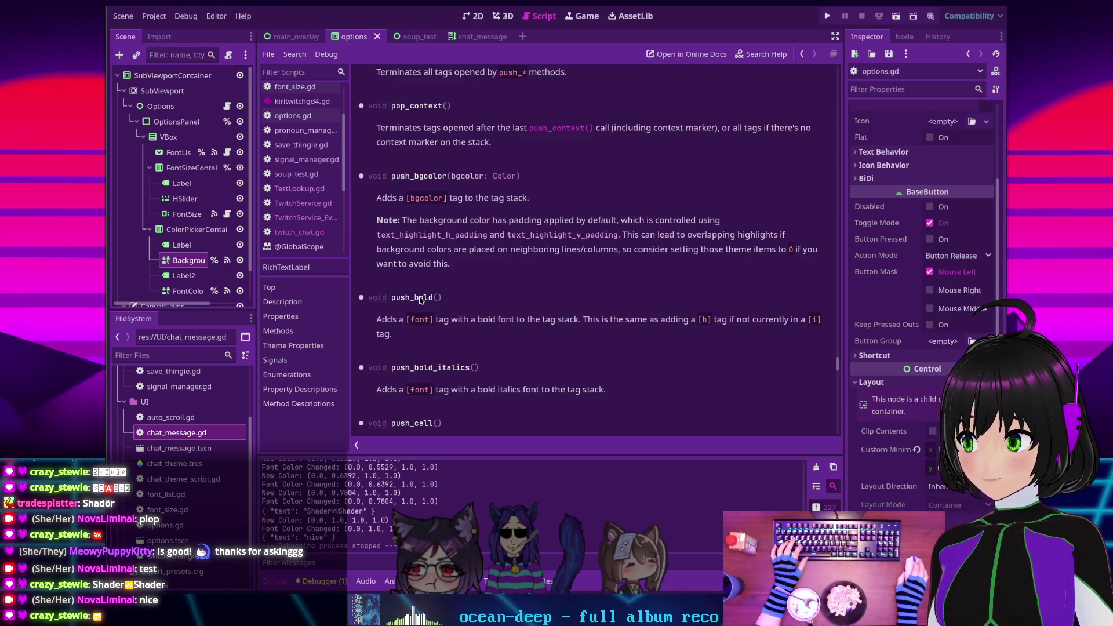
{"action": "scroll", "coordinate": [409, 273], "scroll_direction": "up", "scroll_amount": 3}
{"action": "scroll", "coordinate": [408, 270], "scroll_direction": "up", "scroll_amount": 5}
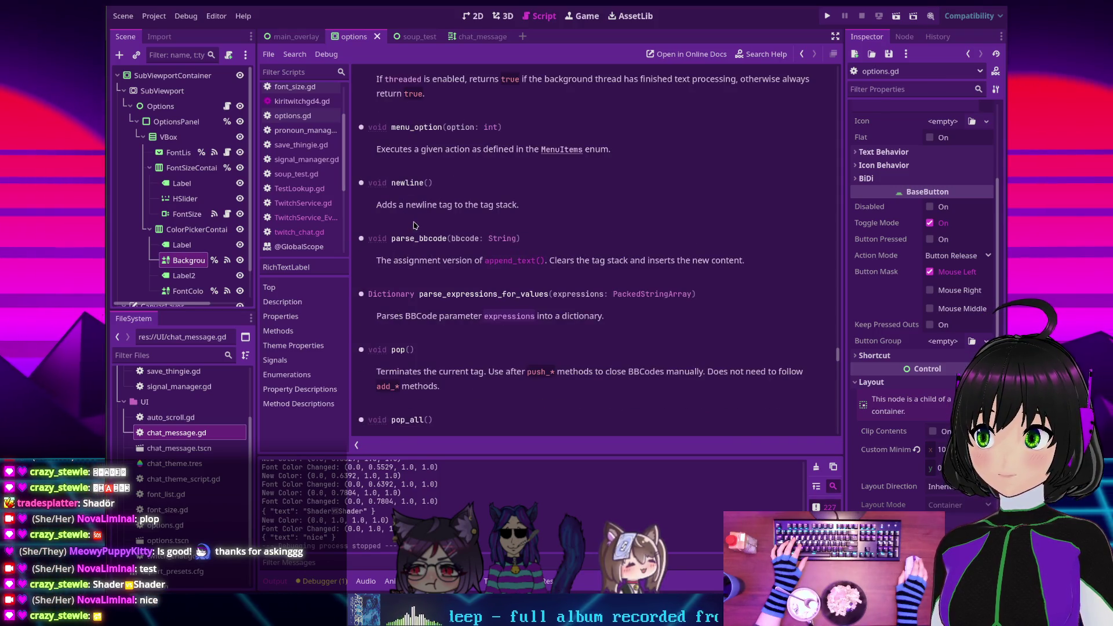
{"action": "scroll", "coordinate": [406, 220], "scroll_direction": "up", "scroll_amount": 3}
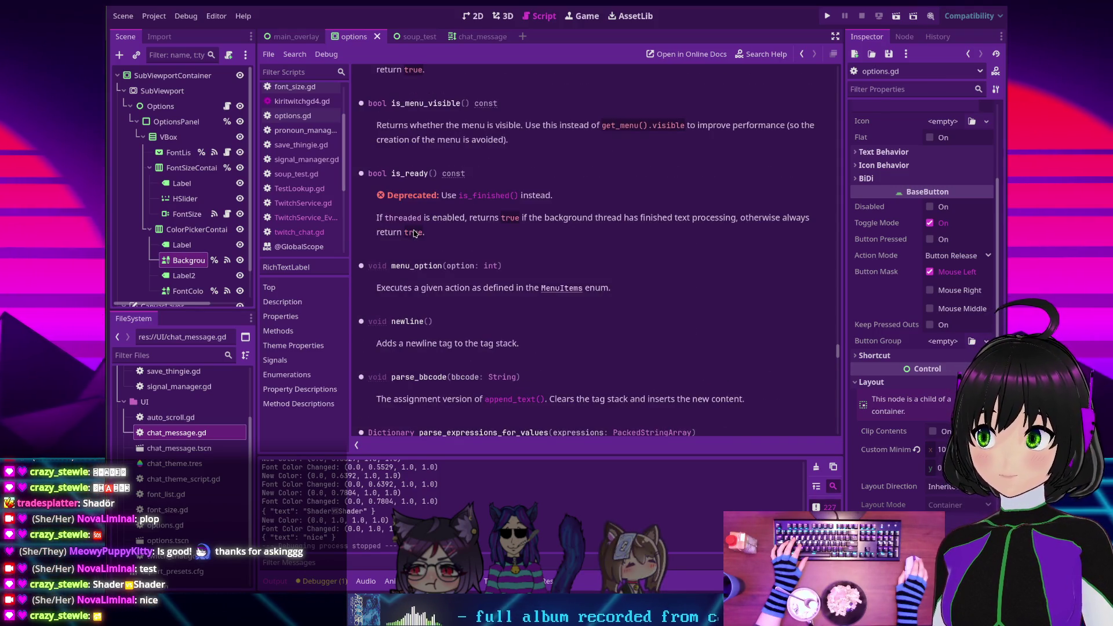
{"action": "scroll", "coordinate": [415, 233], "scroll_direction": "up", "scroll_amount": 2}
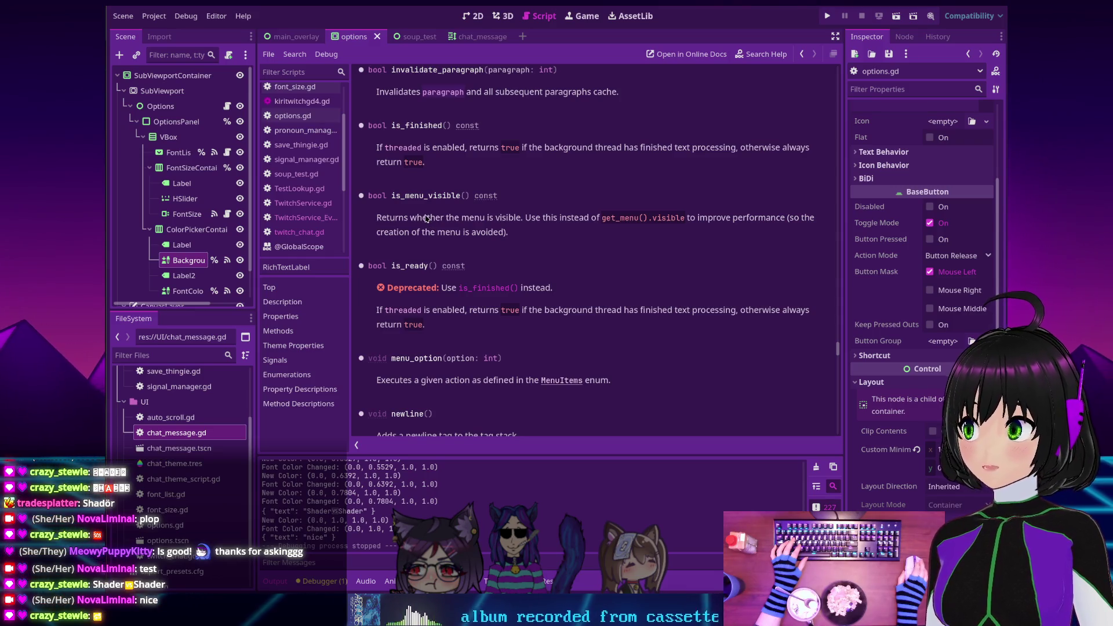
Browse the RichTextLabel reference to the is_finished, is_menu_visible and is_ready entries
{"action": "scroll", "coordinate": [424, 215], "scroll_direction": "up", "scroll_amount": 2}
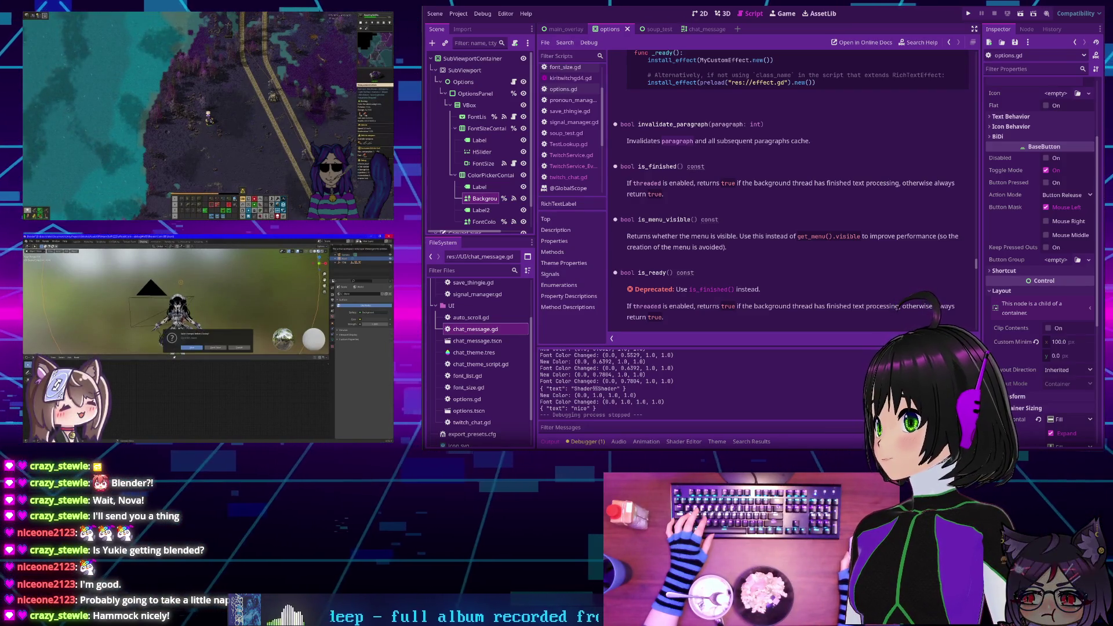
{"action": "key", "text": "Return"}
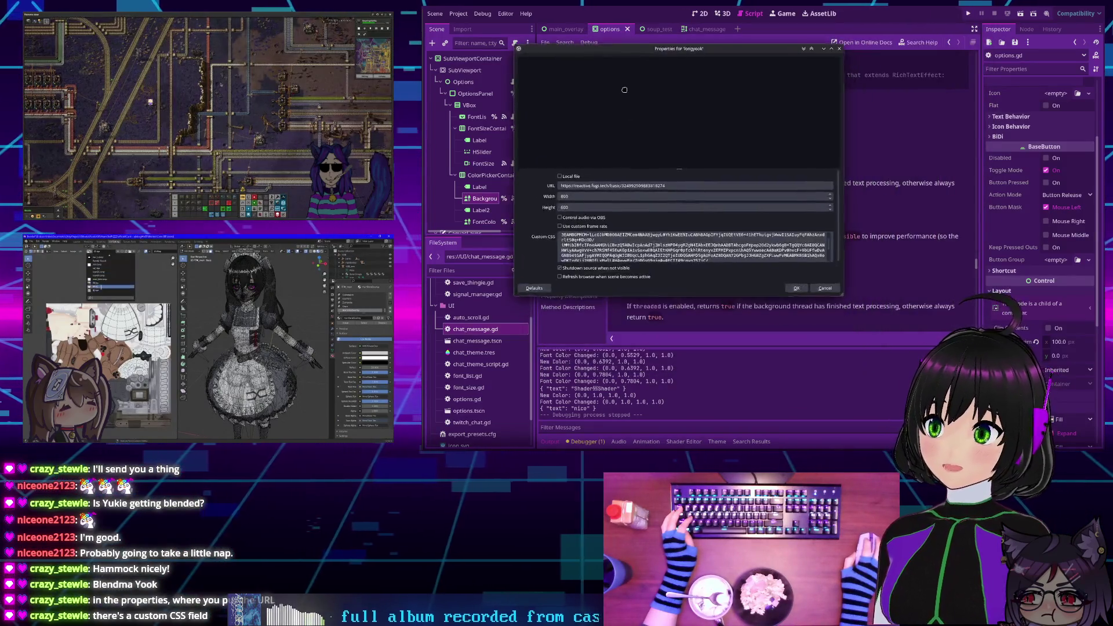
Scroll through the longyook browser source's properties and close the dialog
{"action": "scroll", "coordinate": [697, 234], "scroll_direction": "down", "scroll_amount": 5}
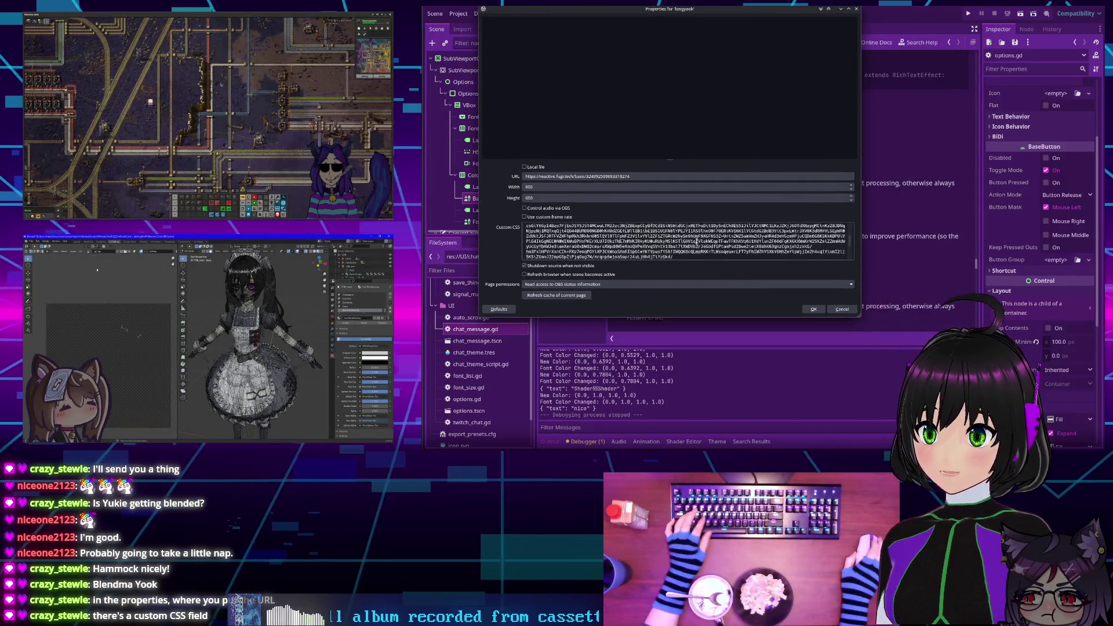
{"action": "scroll", "coordinate": [697, 234], "scroll_direction": "down", "scroll_amount": 10}
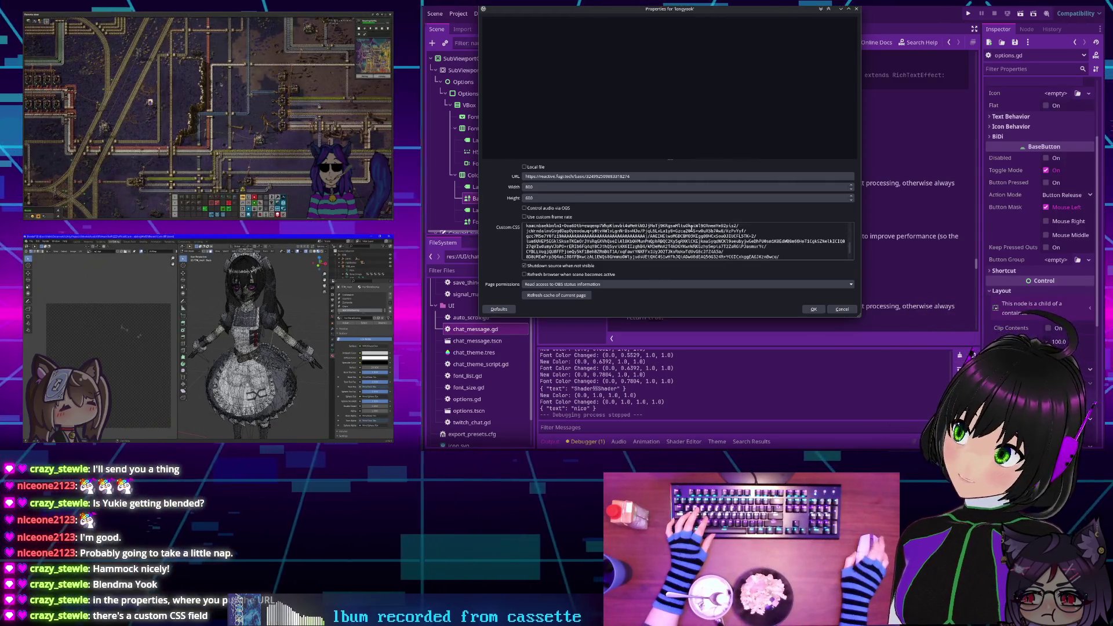
{"action": "scroll", "coordinate": [691, 226], "scroll_direction": "down", "scroll_amount": 10}
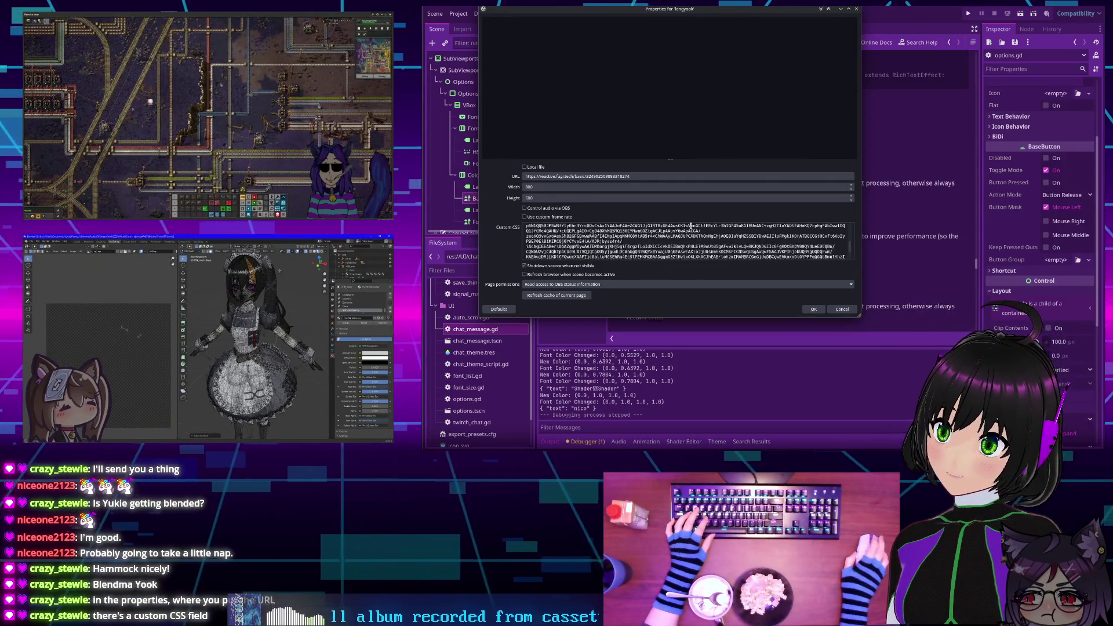
{"action": "scroll", "coordinate": [738, 235], "scroll_direction": "down", "scroll_amount": 10}
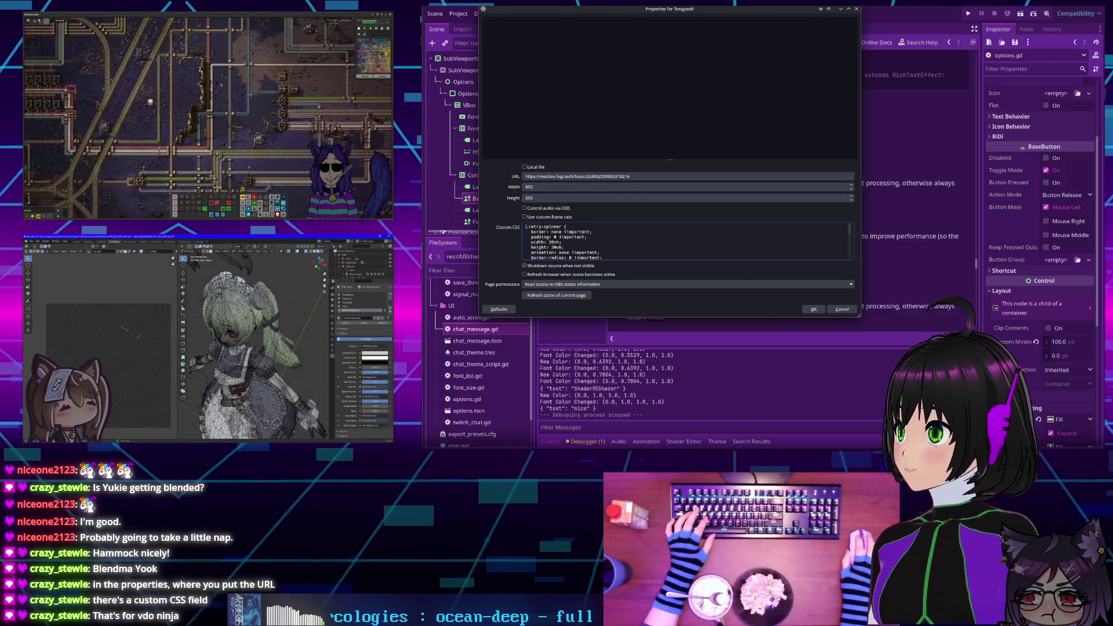
{"action": "key", "text": "Escape"}
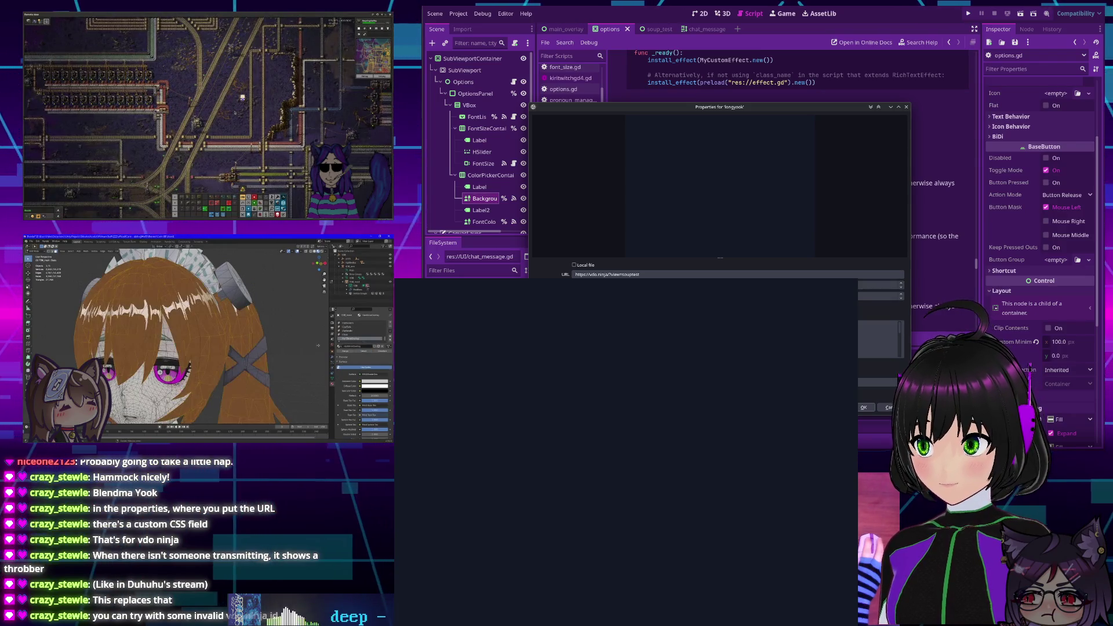
{"action": "key", "text": "ctrl+v"}
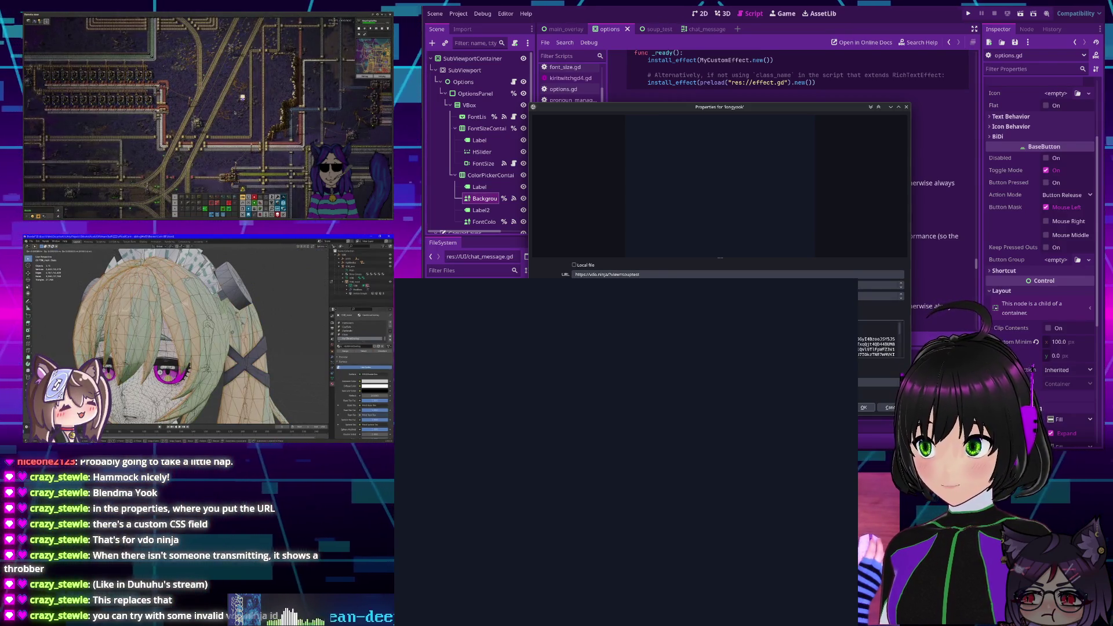
{"action": "key", "text": "Return"}
{"action": "key", "text": "Return"}
{"action": "key", "text": "Return"}
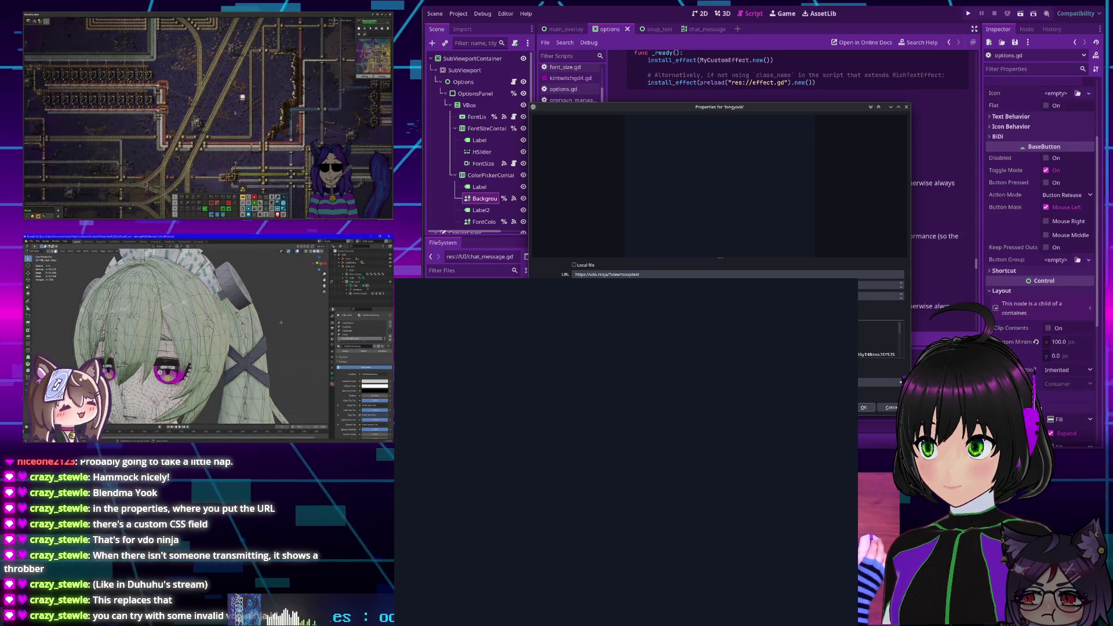
{"action": "key", "text": "Return"}
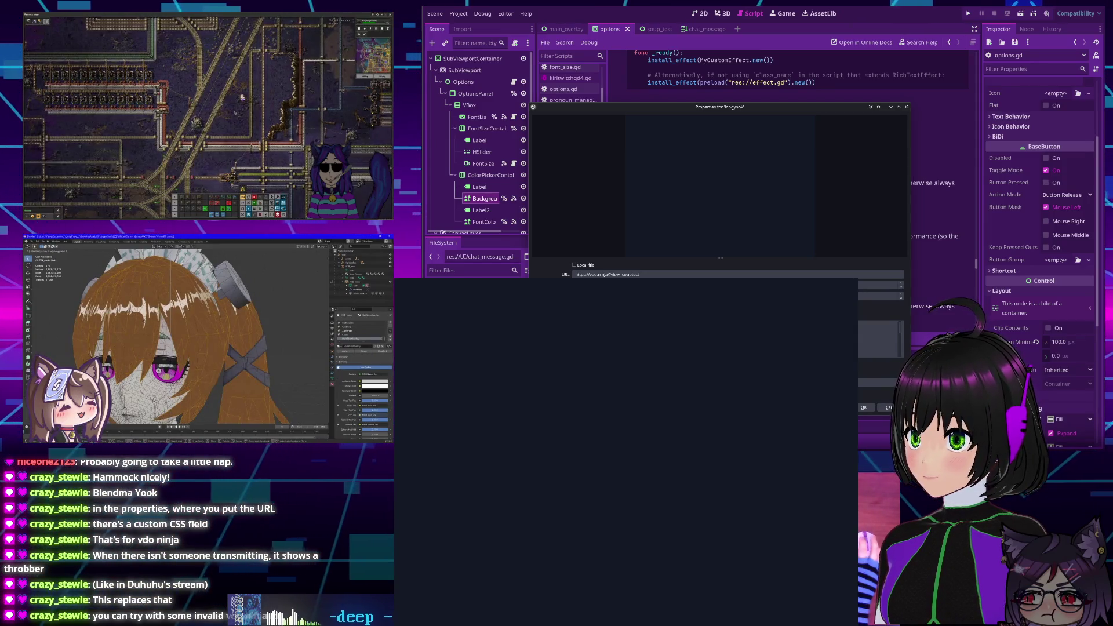
{"action": "left_click", "coordinate": [650, 274]}
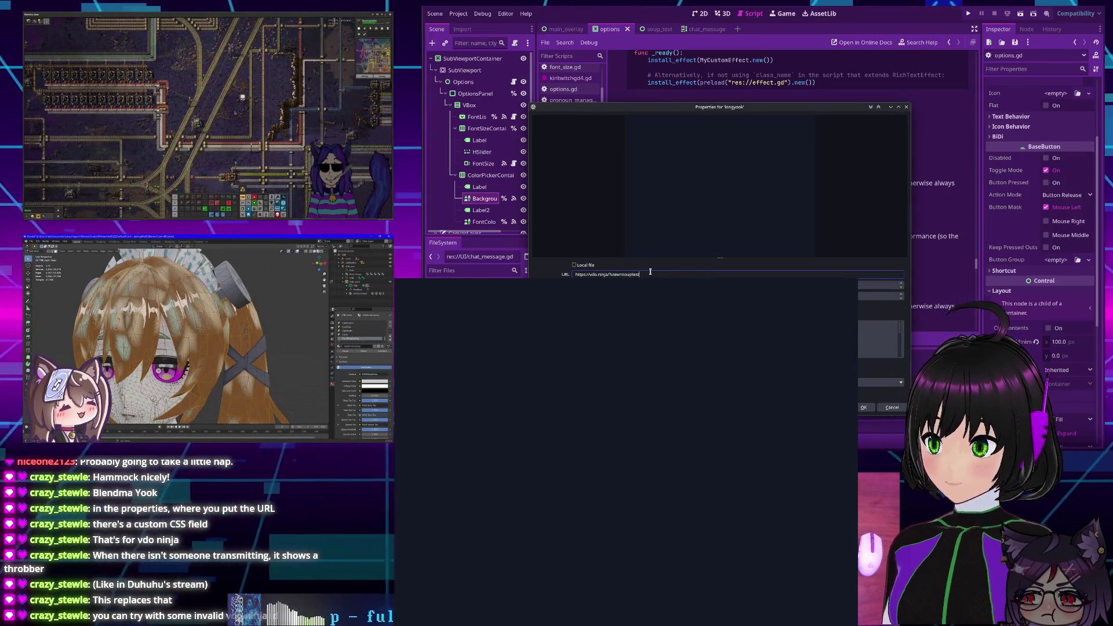
Append 'invalid' to the souptest view ID in the longyook URL and apply it
{"action": "type", "text": "invalid"}
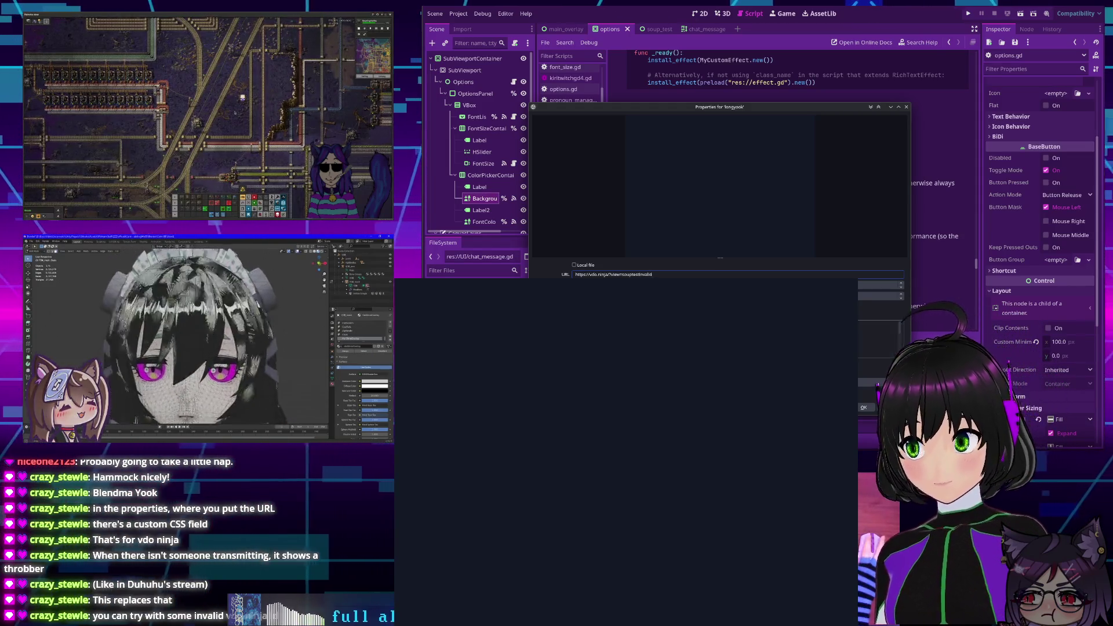
{"action": "key", "text": "Return"}
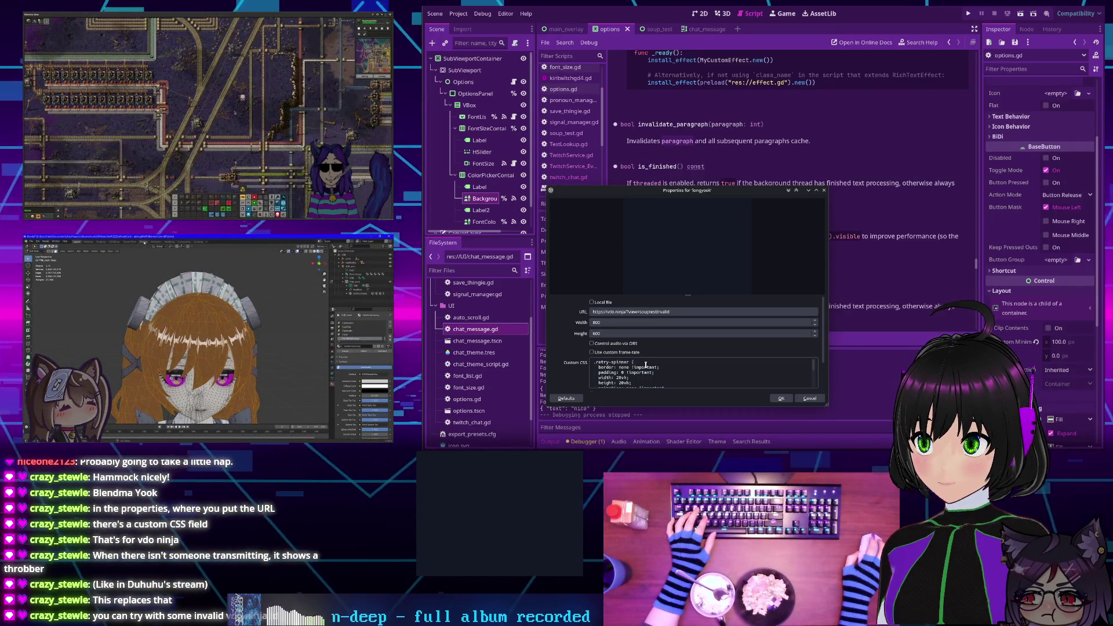
{"action": "scroll", "coordinate": [646, 367], "scroll_direction": "down", "scroll_amount": 3}
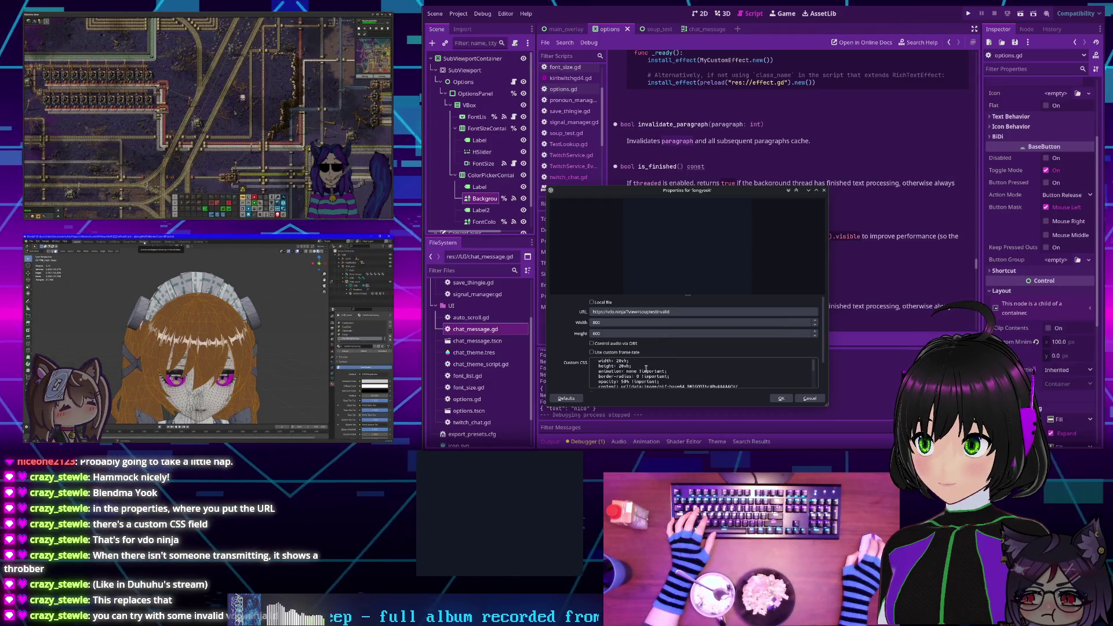
Clear all of longyook's Custom CSS and close the properties dialog
{"action": "scroll", "coordinate": [654, 371], "scroll_direction": "down", "scroll_amount": 1}
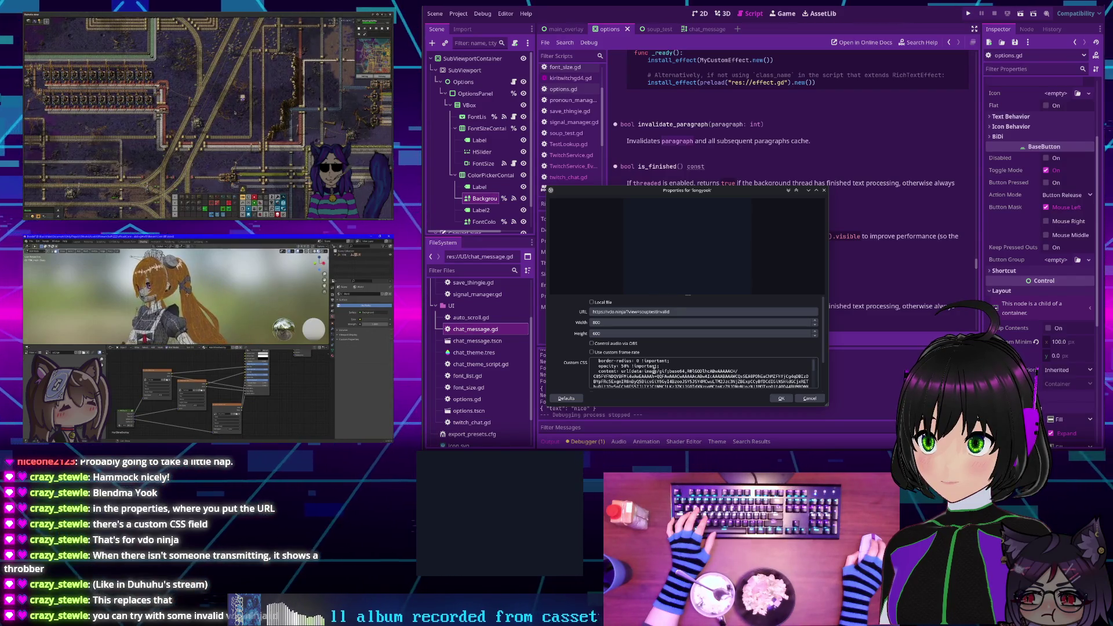
{"action": "scroll", "coordinate": [655, 368], "scroll_direction": "down", "scroll_amount": 3}
{"action": "key", "text": "ctrl+a"}
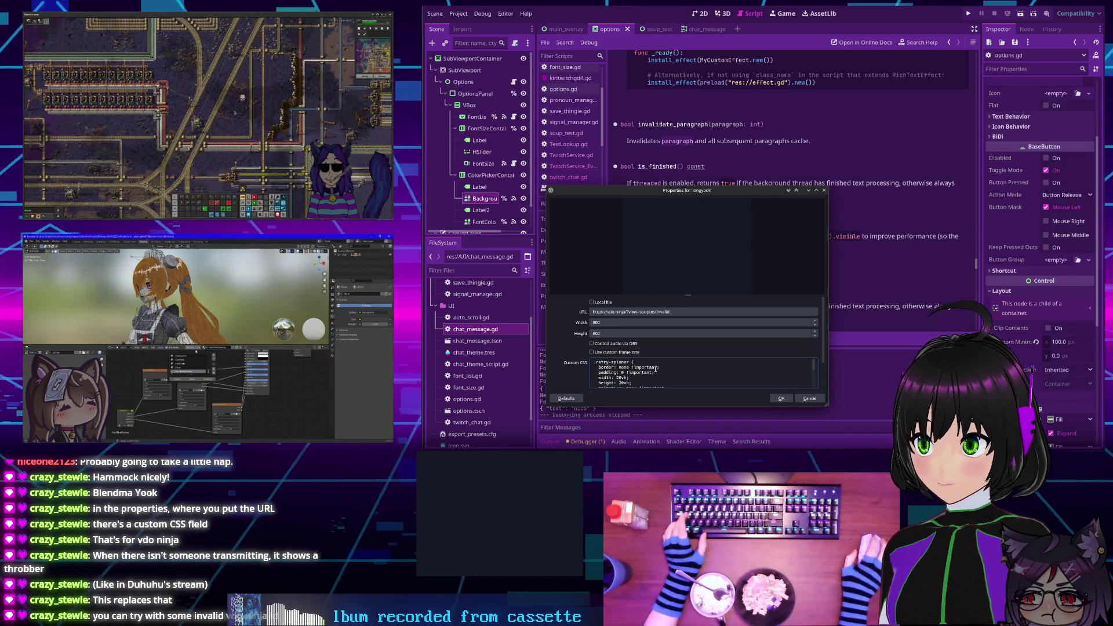
{"action": "key", "text": "Delete"}
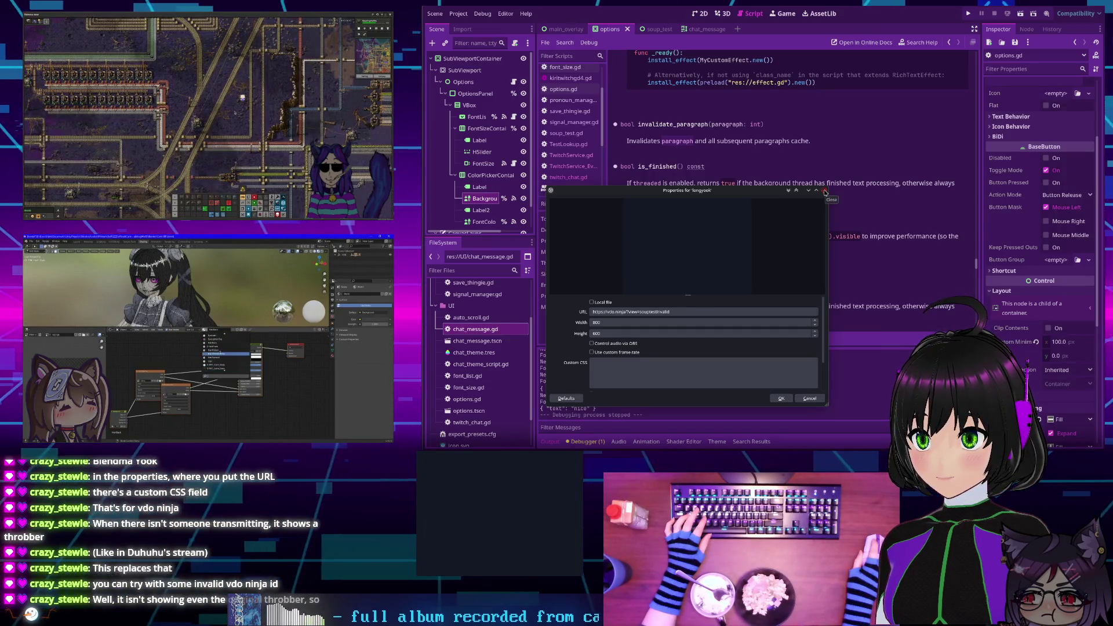
{"action": "left_click", "coordinate": [825, 192]}
Discard the unsaved Custom CSS change for the longyook source
{"action": "left_click", "coordinate": [705, 309]}
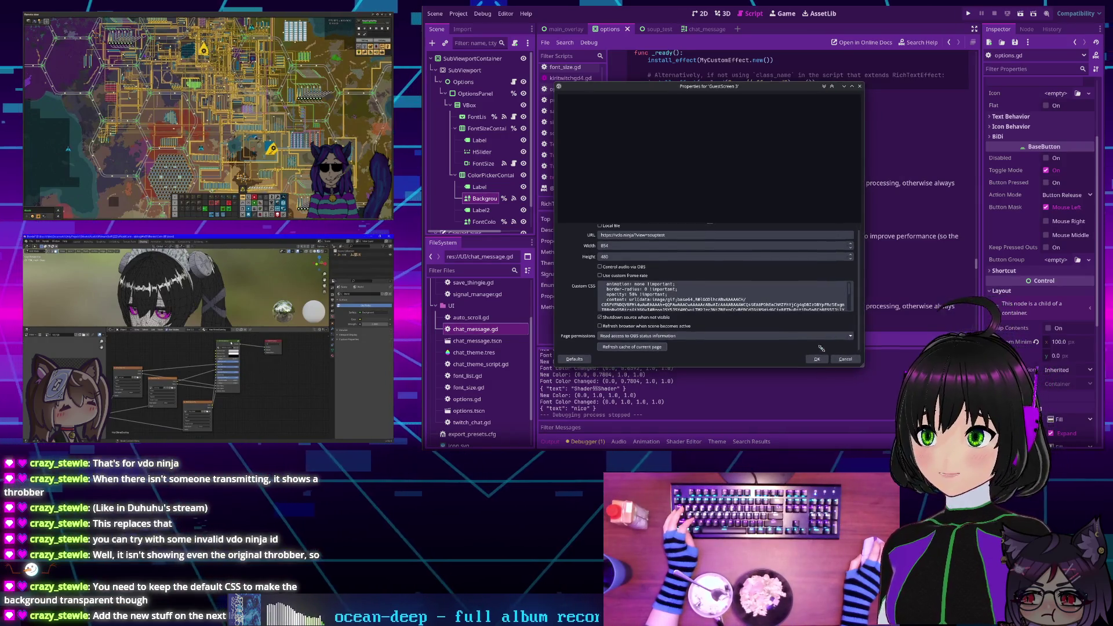
{"action": "scroll", "coordinate": [751, 305], "scroll_direction": "up", "scroll_amount": 5}
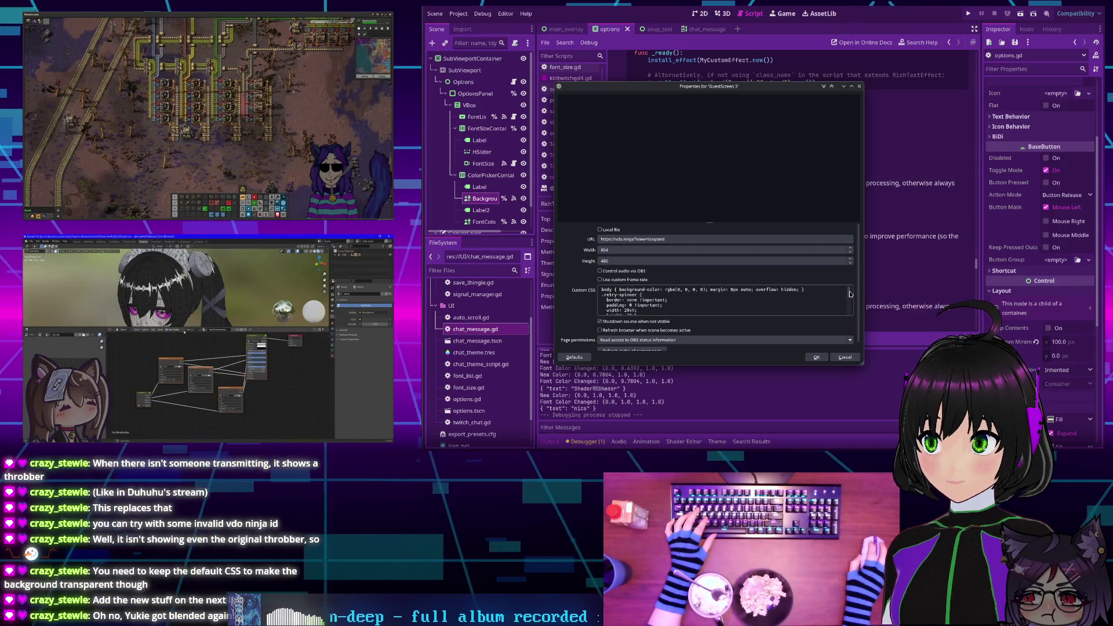
Replace the GuestScreen 3 source's Custom CSS with the copied block and apply the properties
{"action": "scroll", "coordinate": [850, 297], "scroll_direction": "down", "scroll_amount": 5}
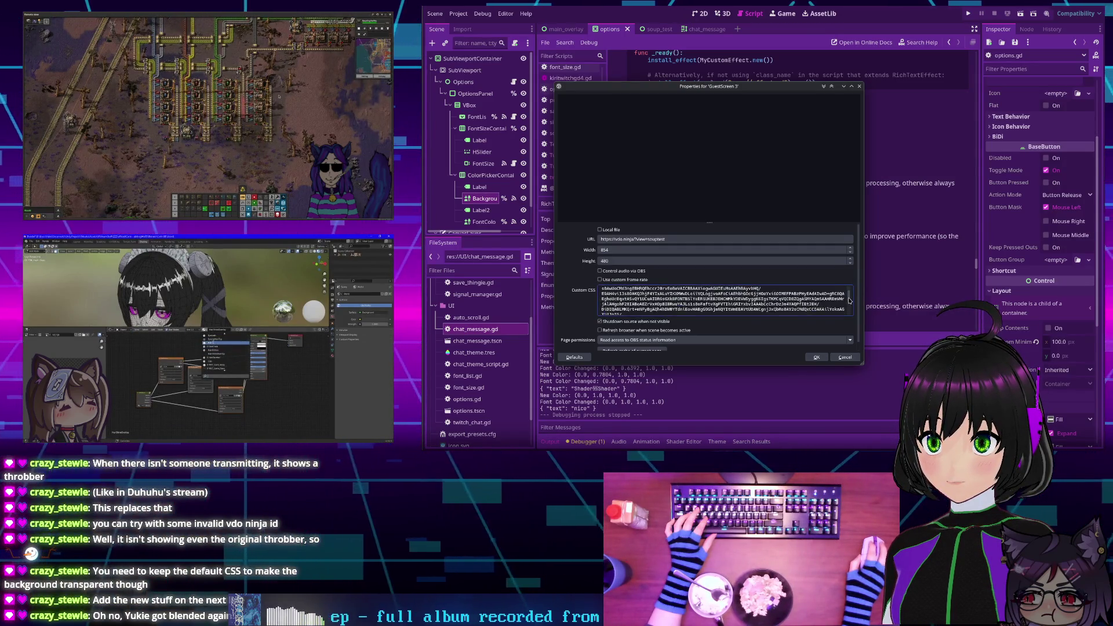
{"action": "scroll", "coordinate": [850, 300], "scroll_direction": "down", "scroll_amount": 5}
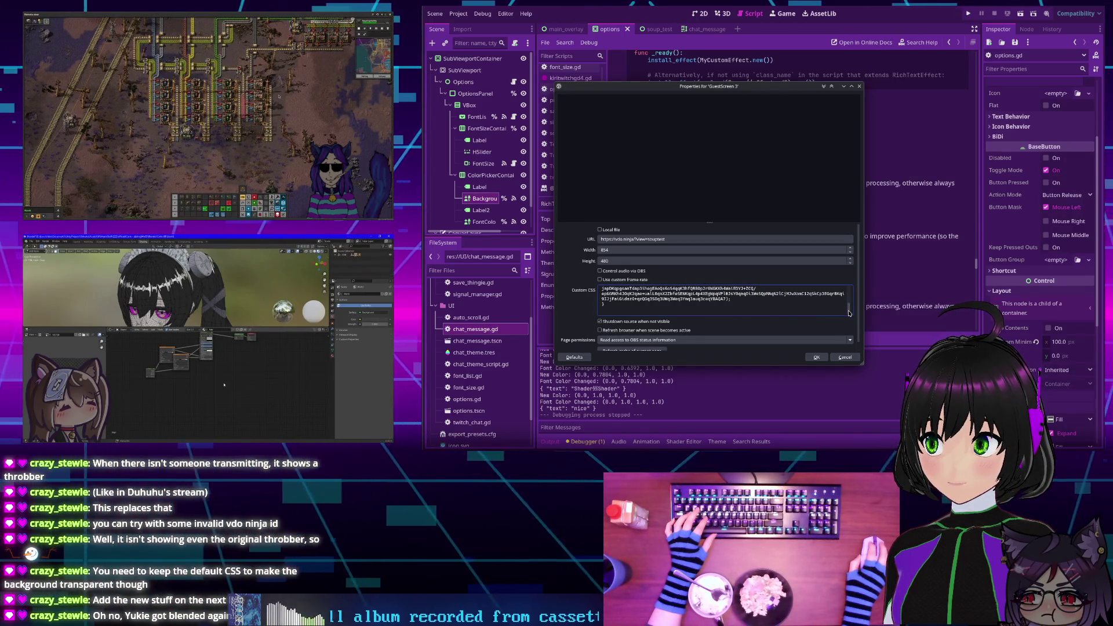
{"action": "scroll", "coordinate": [849, 312], "scroll_direction": "up", "scroll_amount": 3}
{"action": "scroll", "coordinate": [849, 312], "scroll_direction": "down", "scroll_amount": 5}
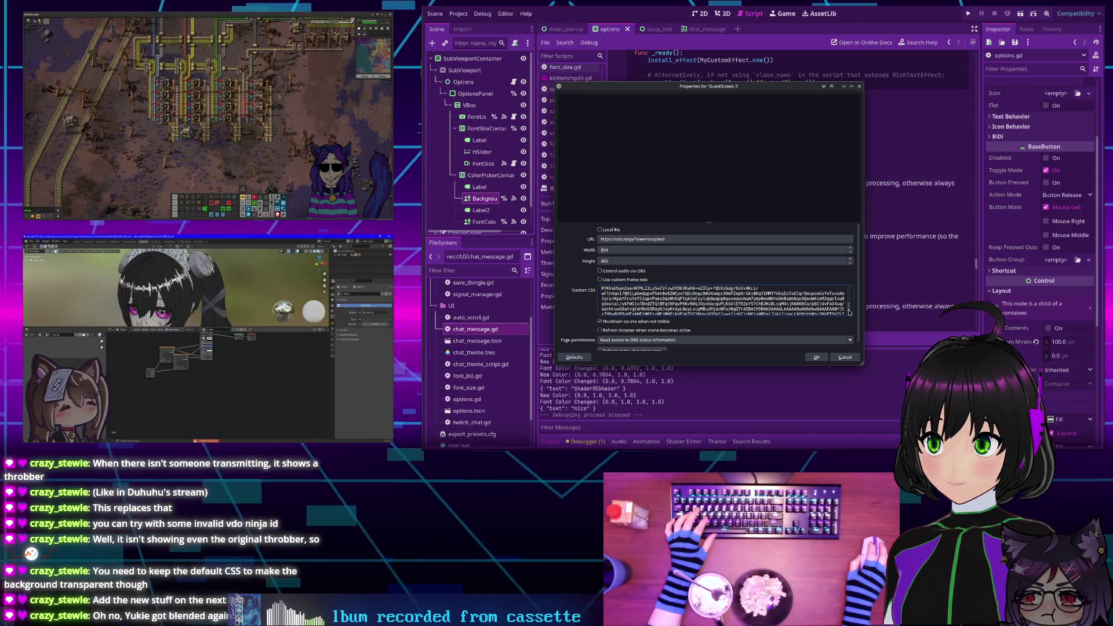
{"action": "left_click_drag", "start_coordinate": [850, 313], "coordinate": [854, 287]}
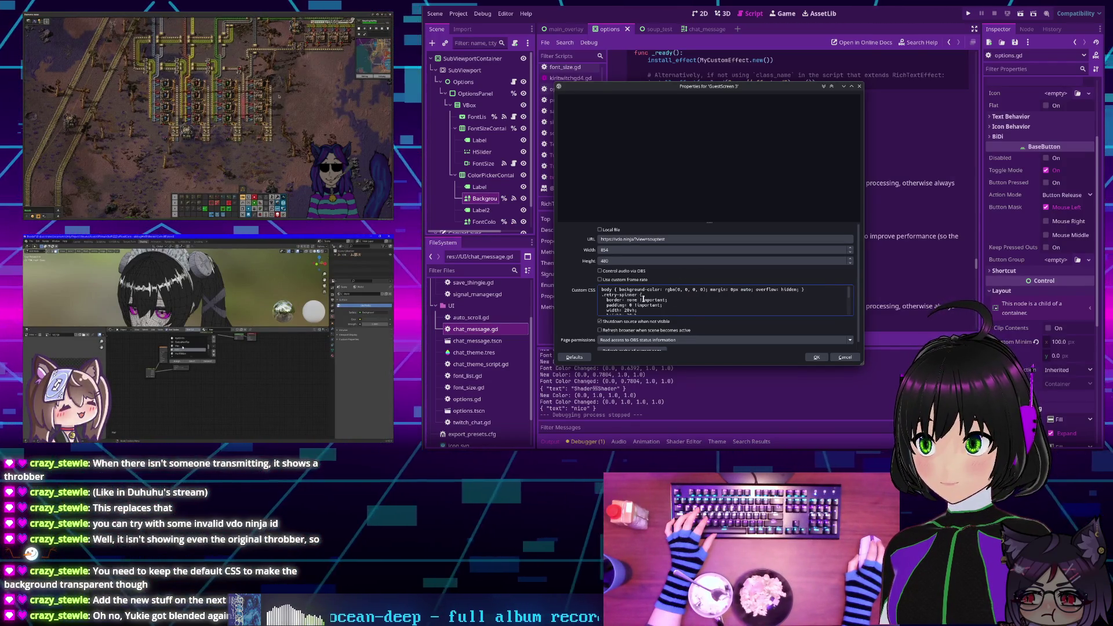
{"action": "key", "text": "ctrl+a"}
{"action": "key", "text": "ctrl+v"}
{"action": "key", "text": "ctrl+a"}
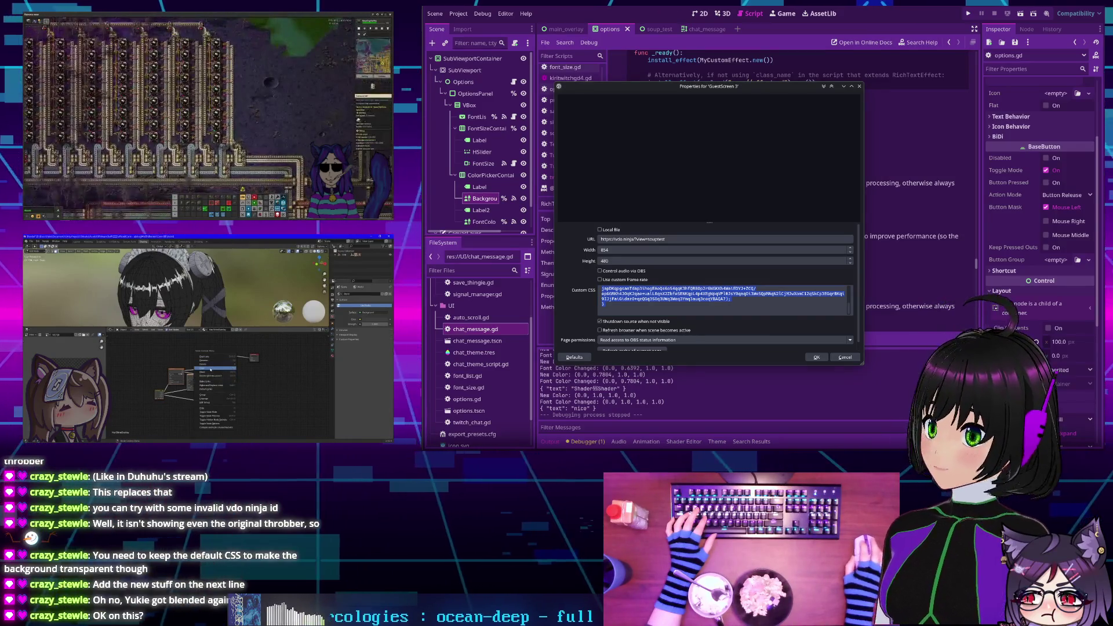
{"action": "left_click", "coordinate": [851, 314]}
{"action": "scroll", "coordinate": [761, 295], "scroll_direction": "up", "scroll_amount": 5}
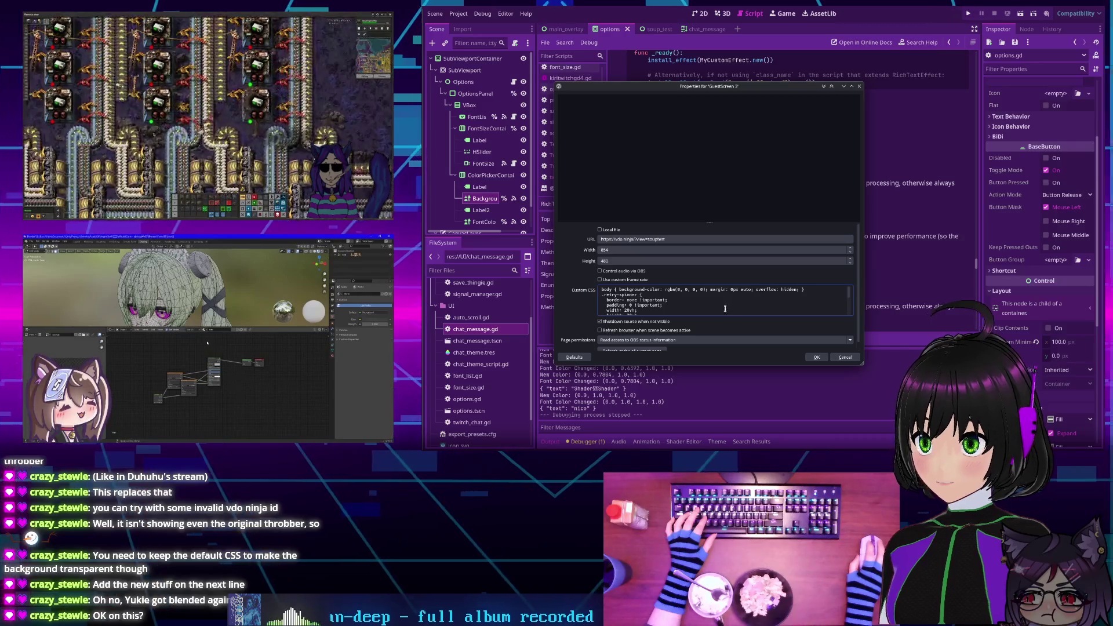
{"action": "left_click", "coordinate": [817, 357]}
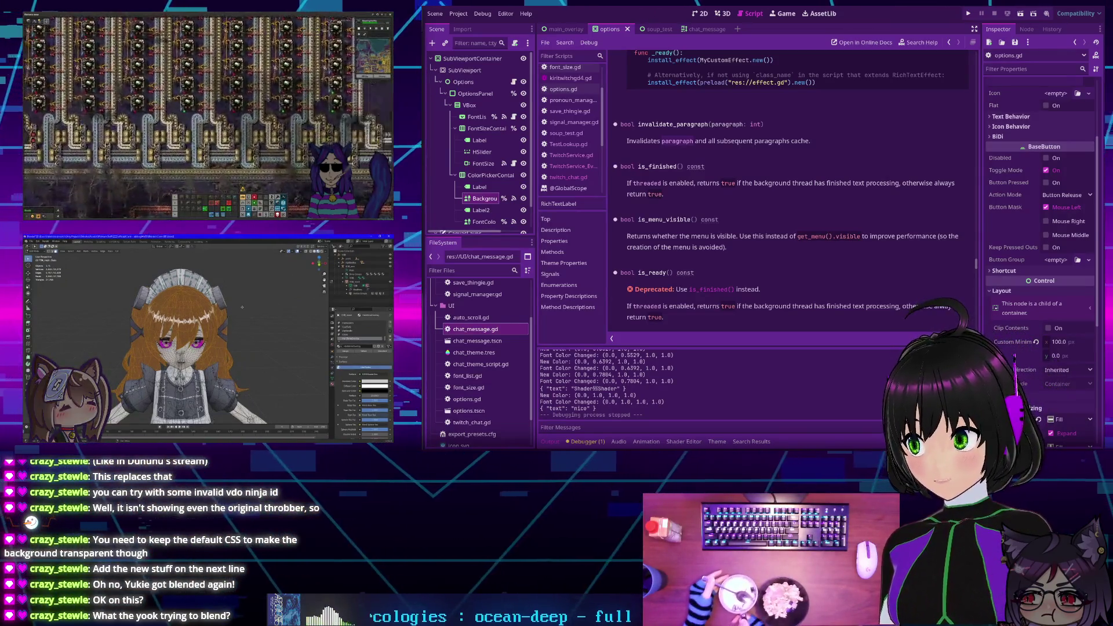
{"action": "scroll", "coordinate": [789, 191], "scroll_direction": "up", "scroll_amount": 3}
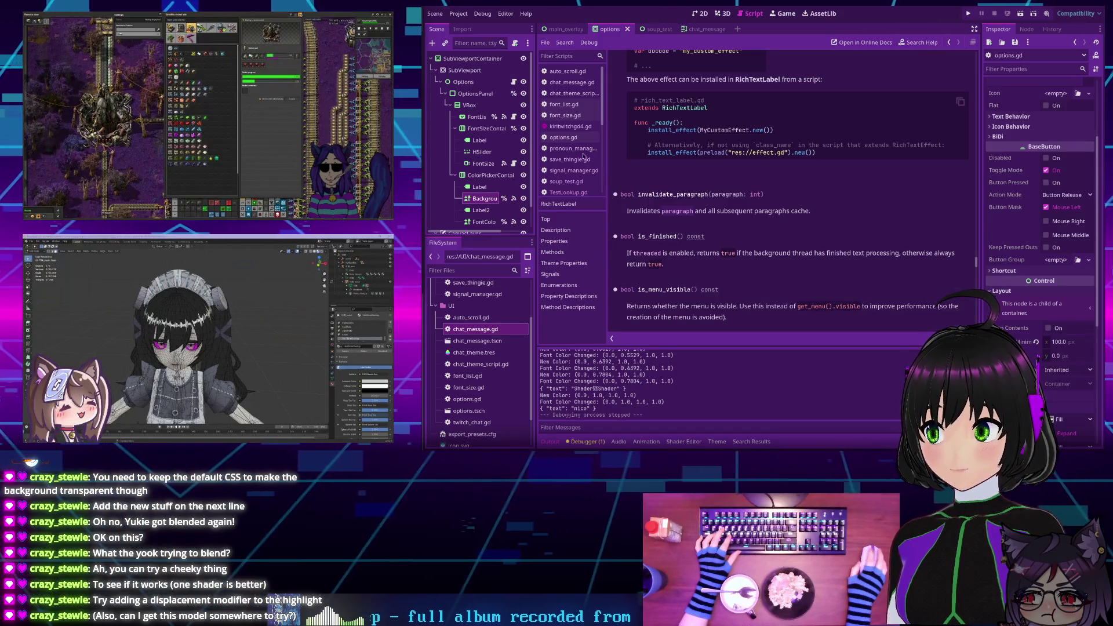
{"action": "left_click", "coordinate": [702, 14]}
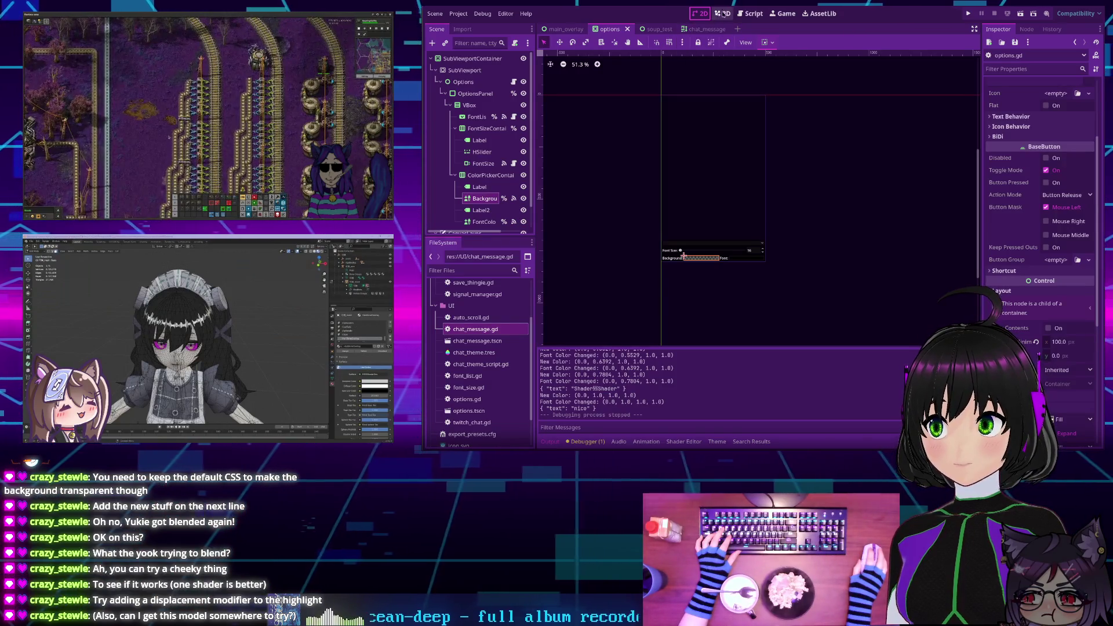
Search all project files for "print" and delete the New Color print on line 26 of chat_theme_script.gd
{"action": "left_click", "coordinate": [751, 13]}
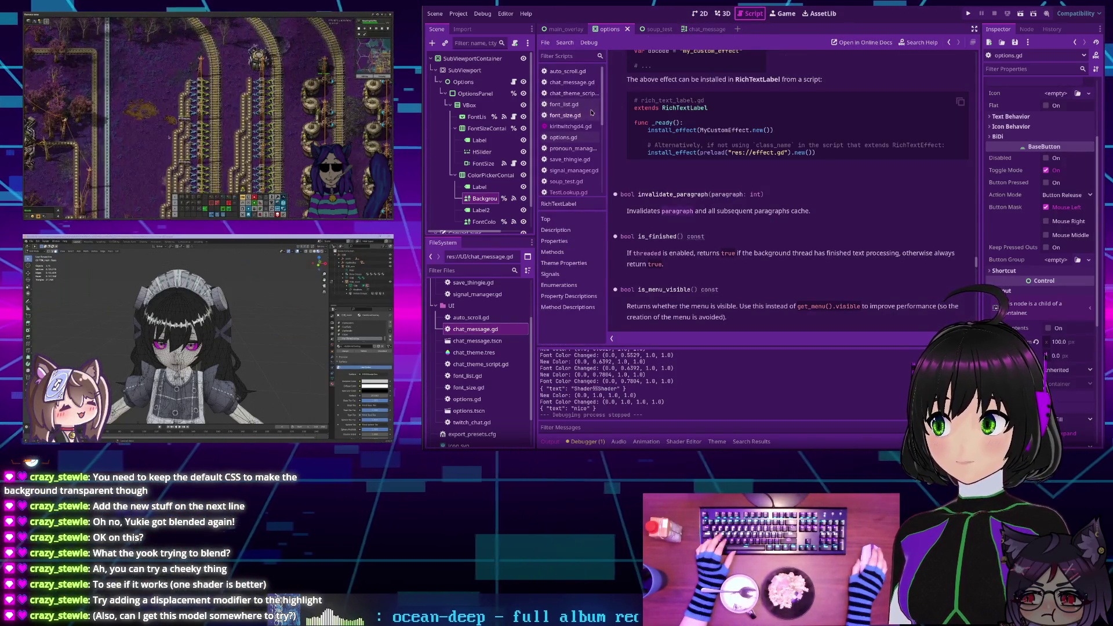
{"action": "left_click", "coordinate": [569, 71]}
{"action": "key", "text": "ctrl+shift+f"}
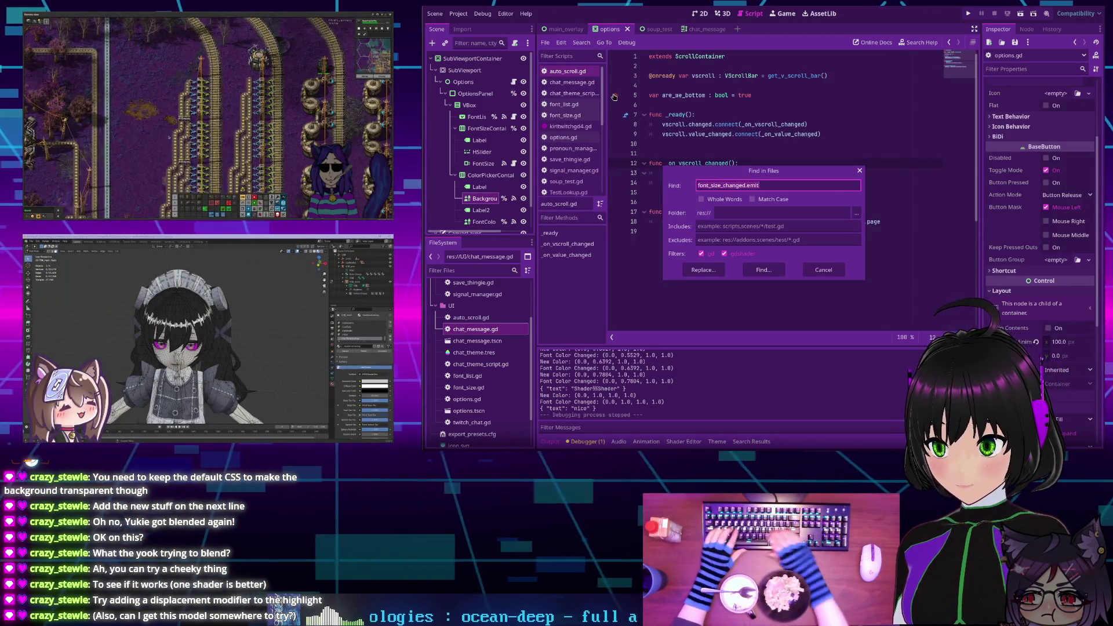
{"action": "type", "text": "print"}
{"action": "key", "text": "Return"}
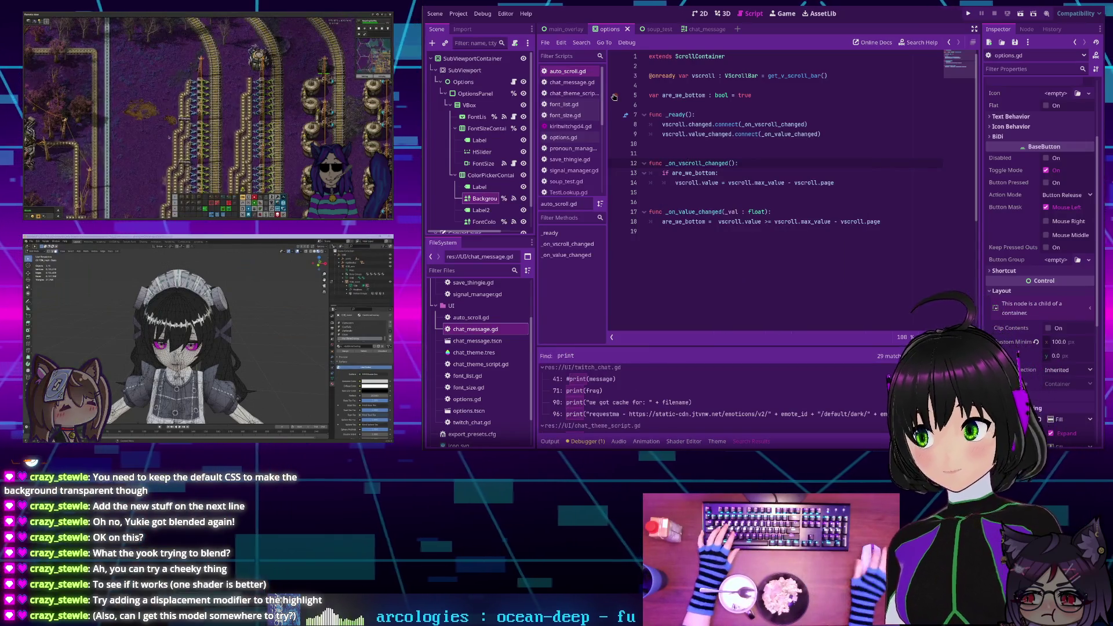
{"action": "scroll", "coordinate": [608, 404], "scroll_direction": "down", "scroll_amount": 2}
{"action": "left_click", "coordinate": [608, 404]}
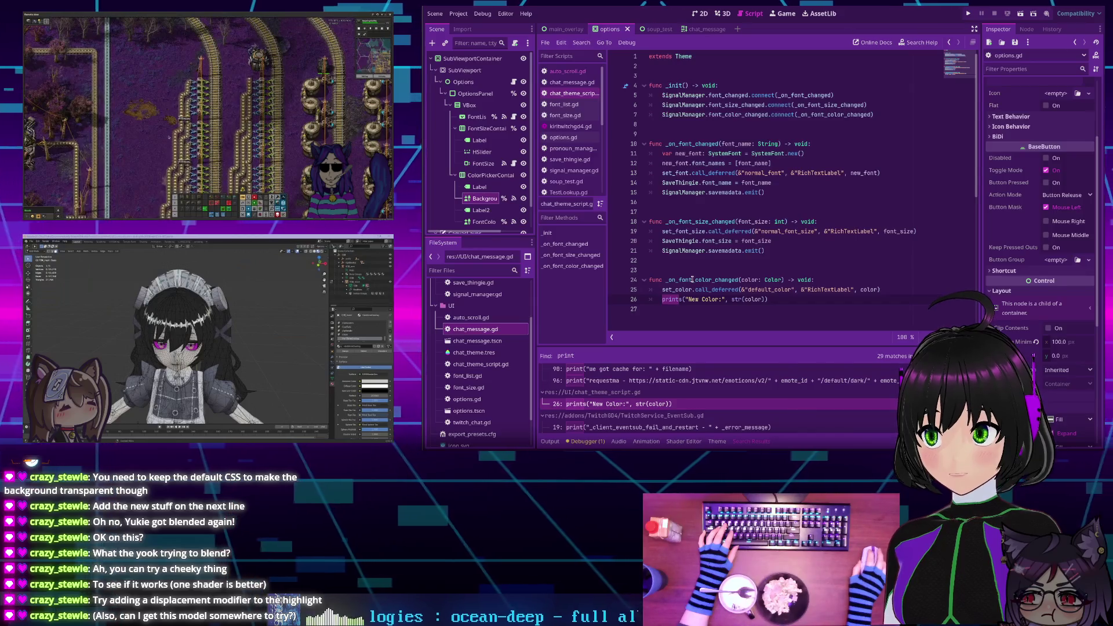
{"action": "left_click", "coordinate": [662, 299]}
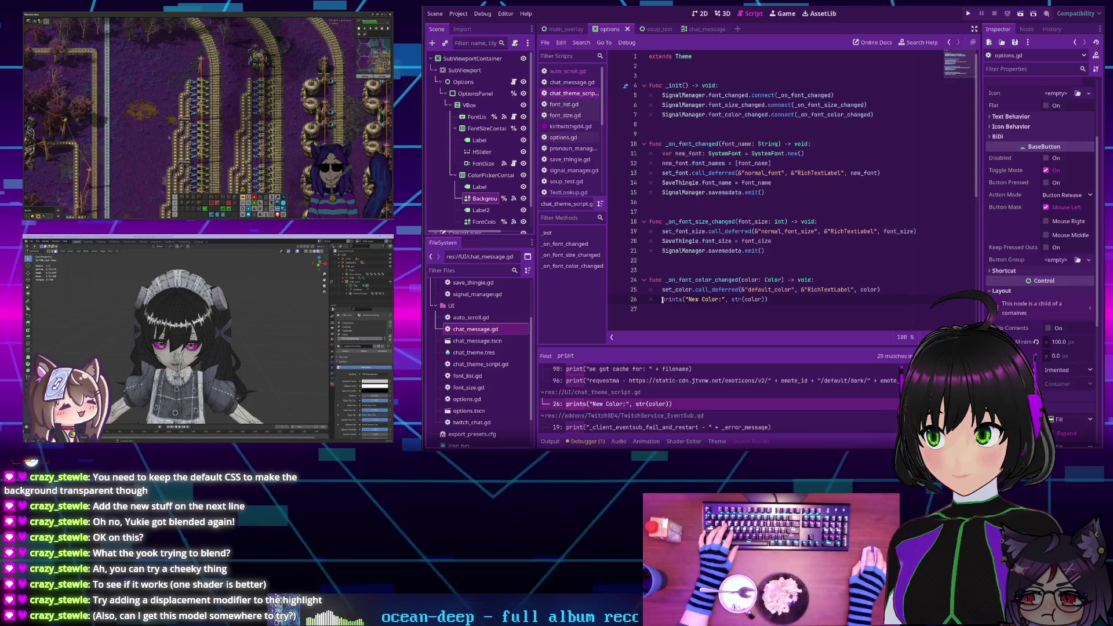
{"action": "left_click_drag", "start_coordinate": [662, 299], "coordinate": [769, 299]}
{"action": "key", "text": "BackSpace"}
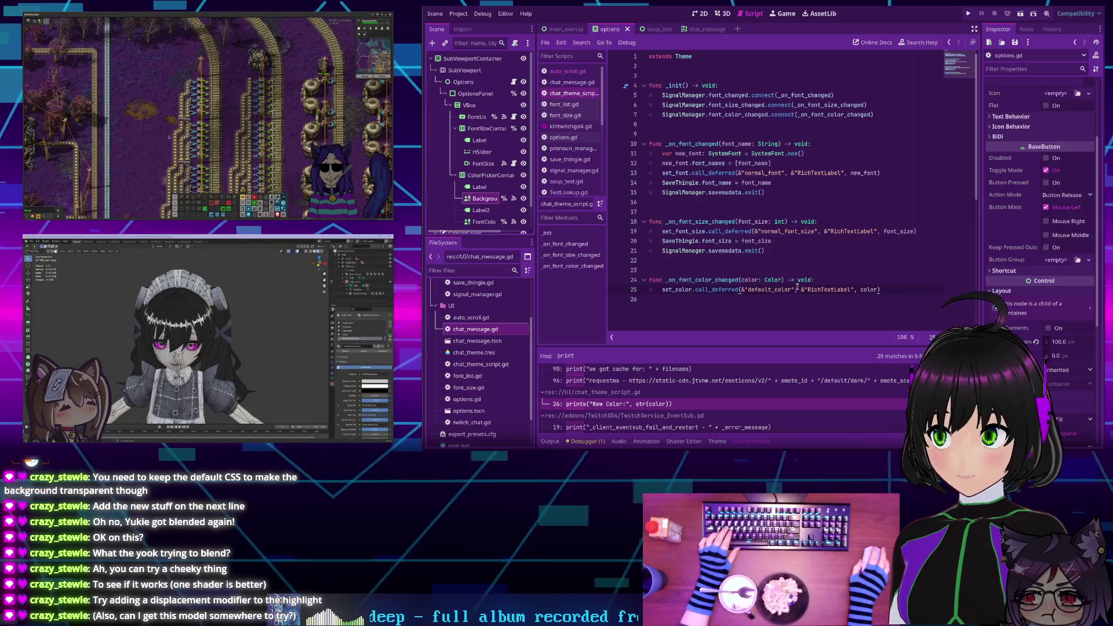
Review the remaining print calls in EventSub, save_thingie.gd and signal_manager.gd, then show the Debugger
{"action": "scroll", "coordinate": [600, 406], "scroll_direction": "down", "scroll_amount": 2}
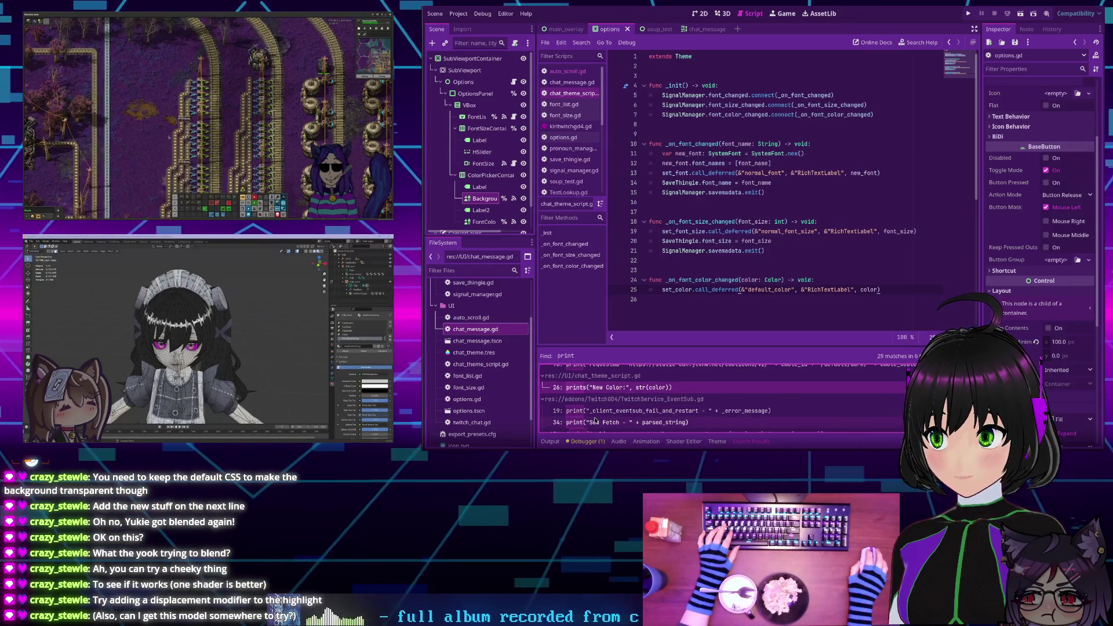
{"action": "left_click", "coordinate": [600, 414]}
{"action": "scroll", "coordinate": [599, 406], "scroll_direction": "down", "scroll_amount": 6}
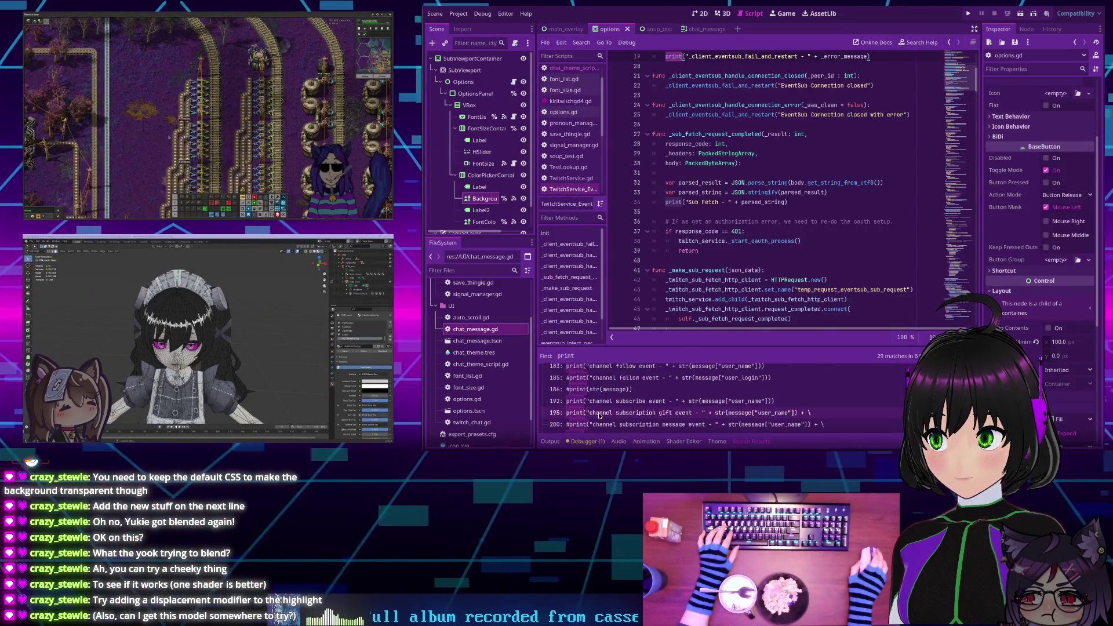
{"action": "scroll", "coordinate": [598, 392], "scroll_direction": "down", "scroll_amount": 5}
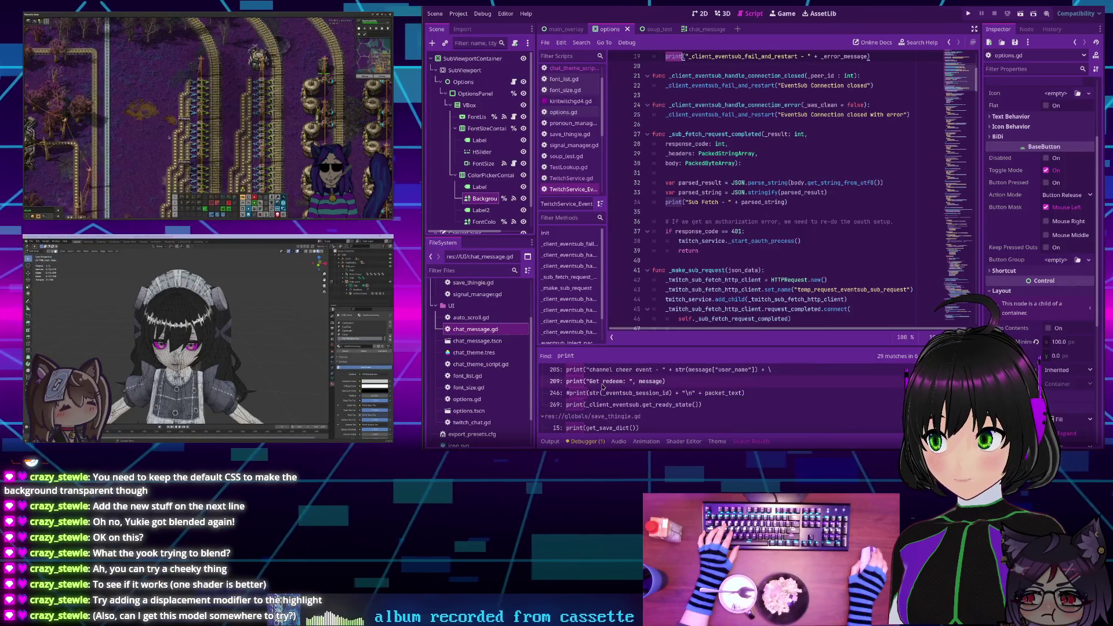
{"action": "scroll", "coordinate": [621, 387], "scroll_direction": "down", "scroll_amount": 3}
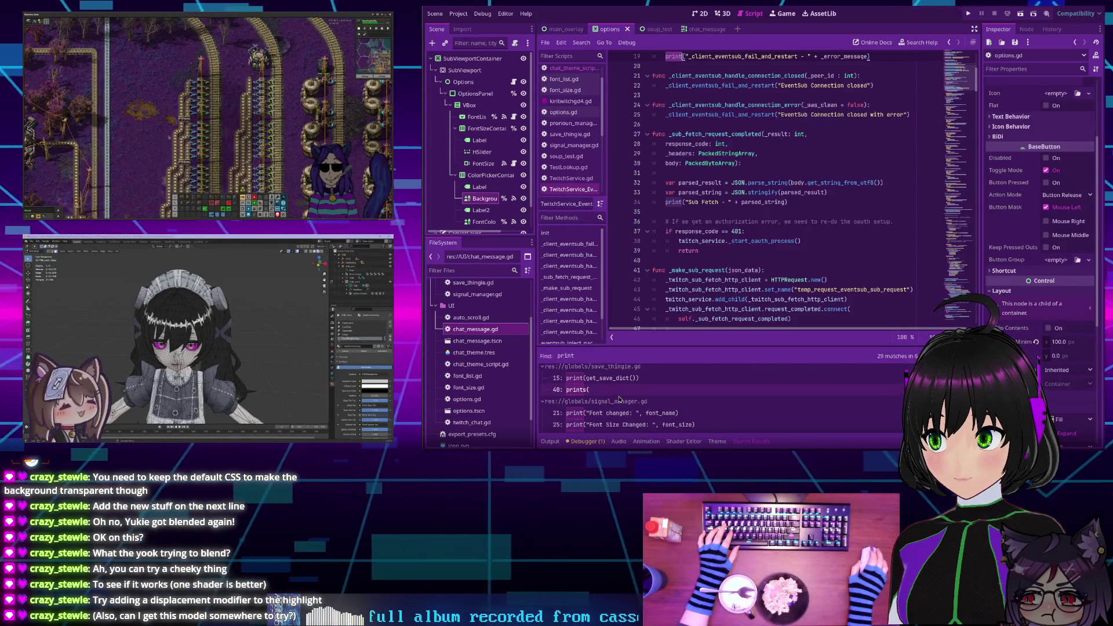
{"action": "left_click", "coordinate": [607, 380]}
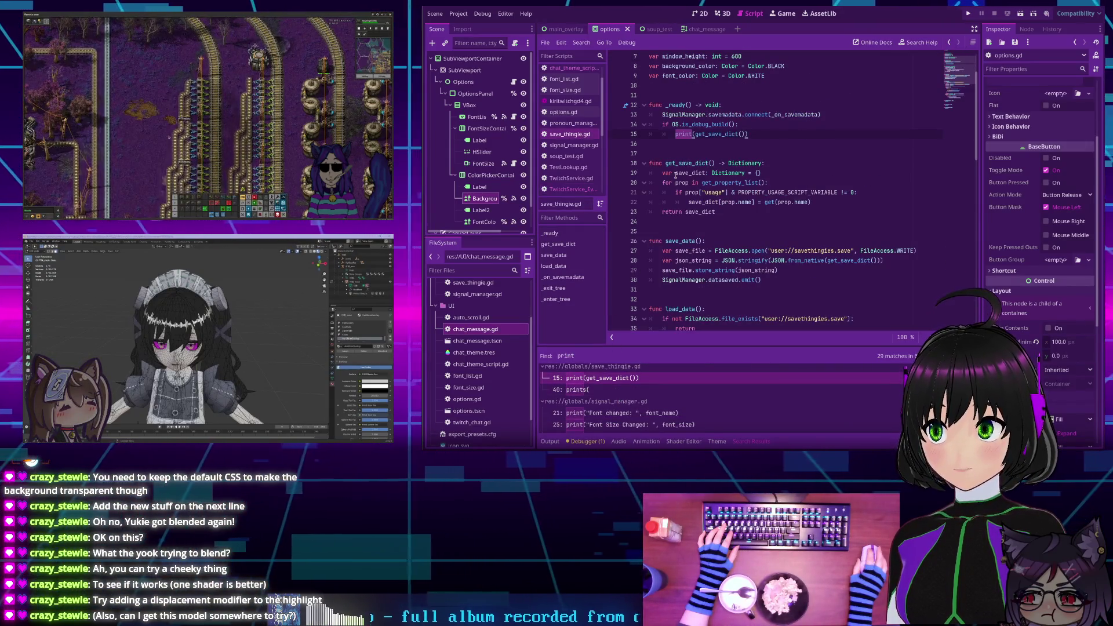
{"action": "left_click", "coordinate": [592, 394]}
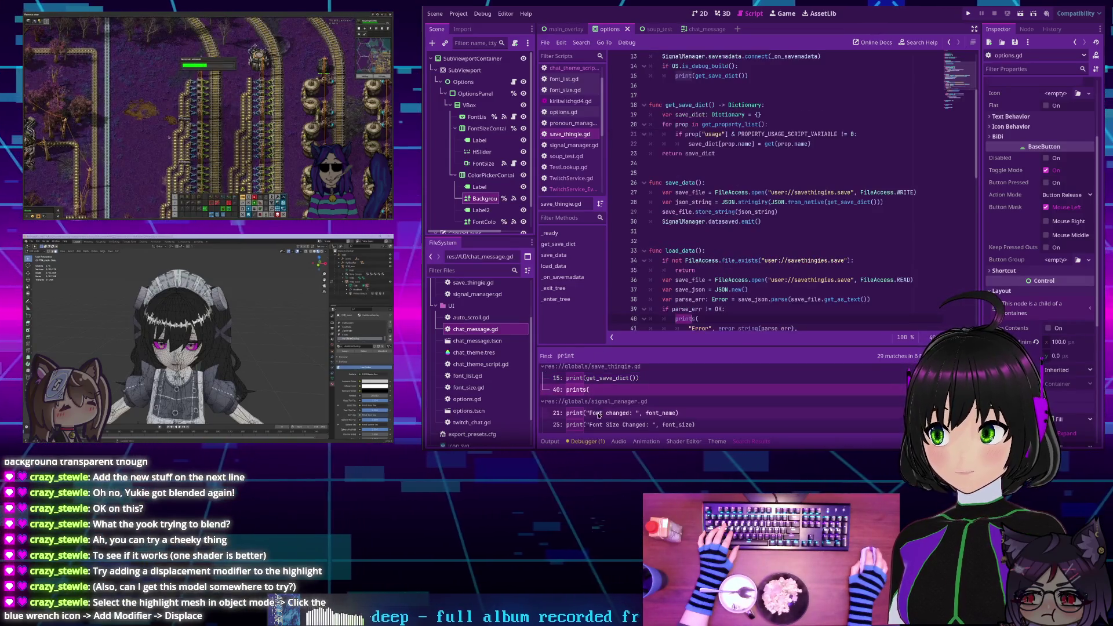
{"action": "left_click", "coordinate": [597, 413]}
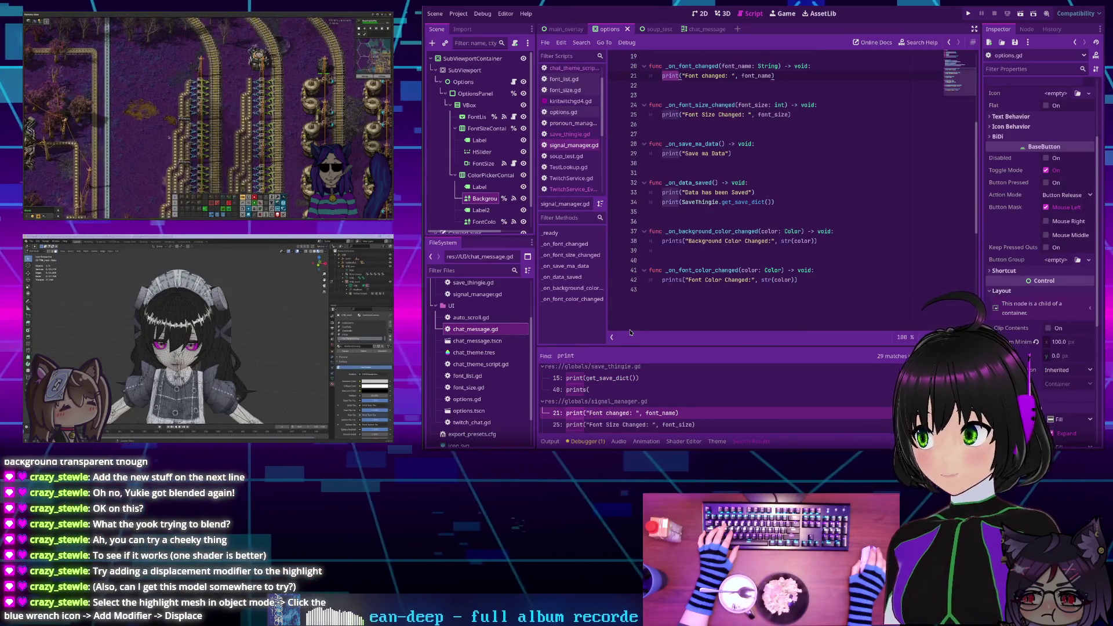
{"action": "scroll", "coordinate": [627, 401], "scroll_direction": "down", "scroll_amount": 1}
{"action": "left_click", "coordinate": [624, 401]}
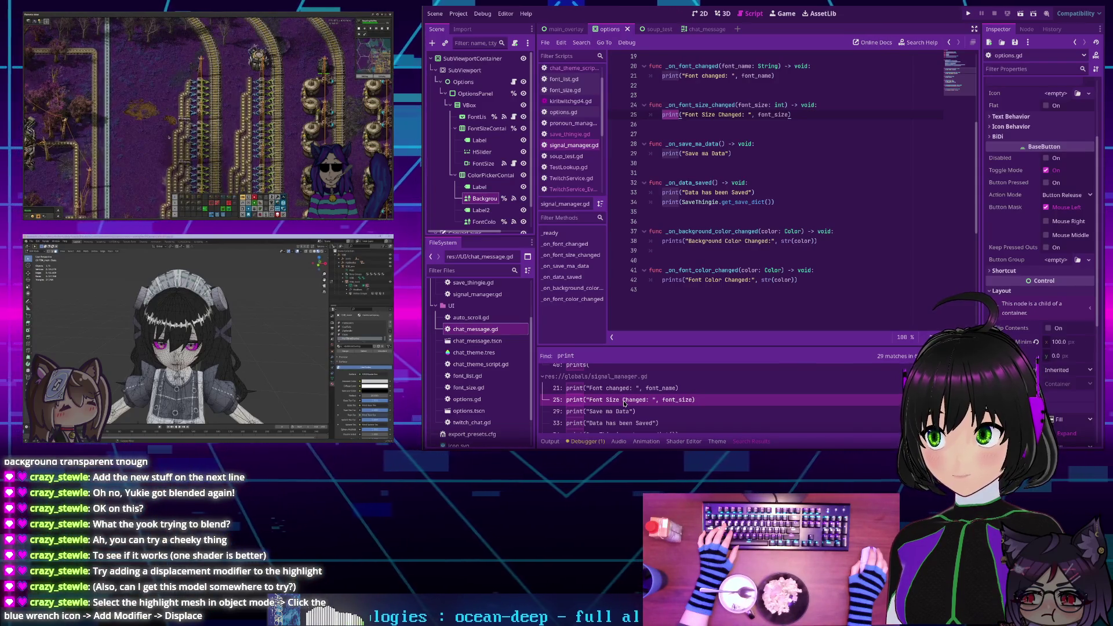
{"action": "scroll", "coordinate": [625, 404], "scroll_direction": "down", "scroll_amount": 2}
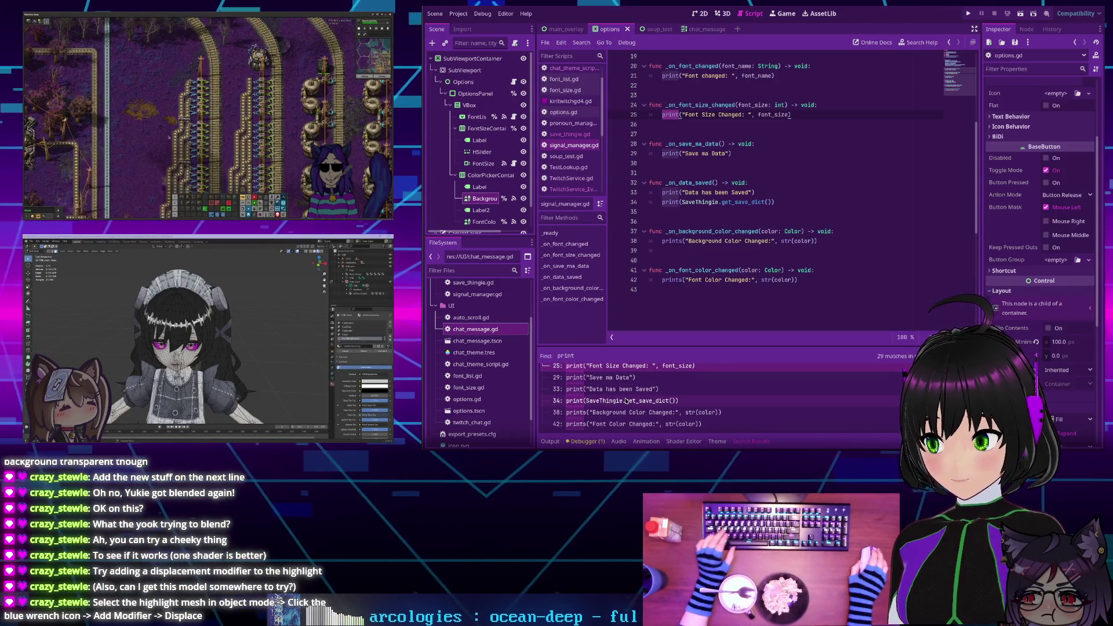
{"action": "left_click", "coordinate": [585, 442]}
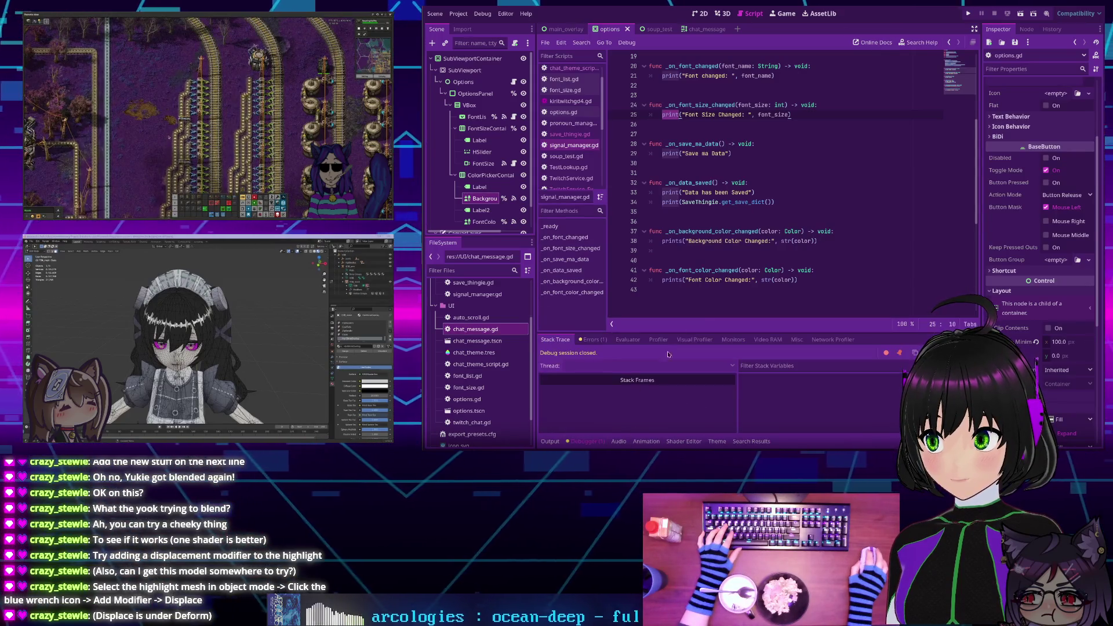
Go from the Errors list to the unused font_name parameter warning in chat_message.gd line 10
{"action": "left_click", "coordinate": [594, 340]}
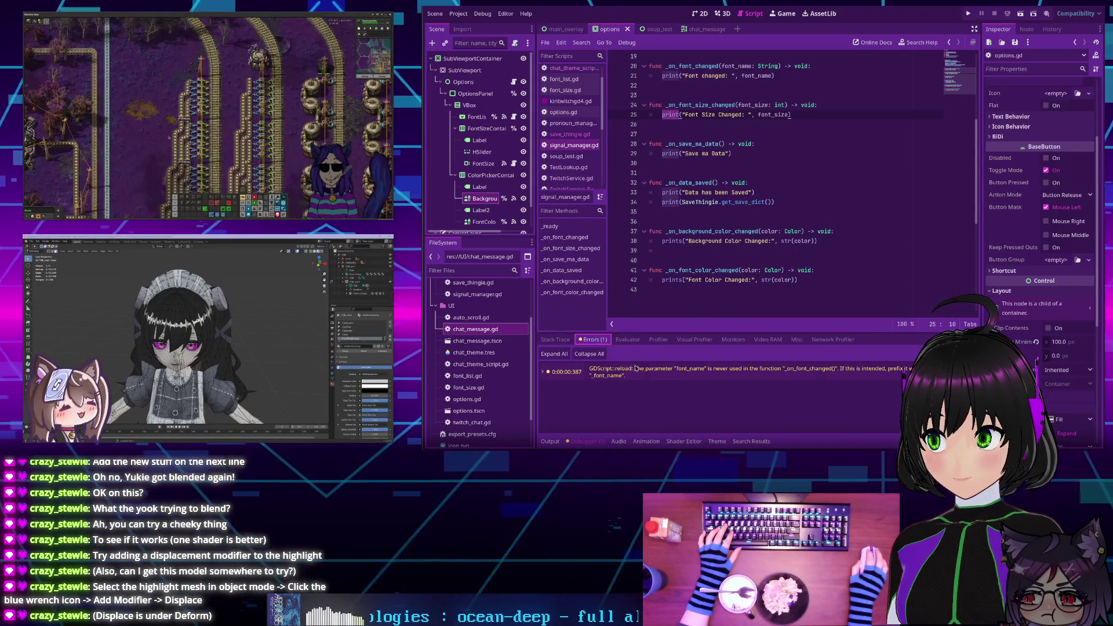
{"action": "double_click", "coordinate": [663, 371]}
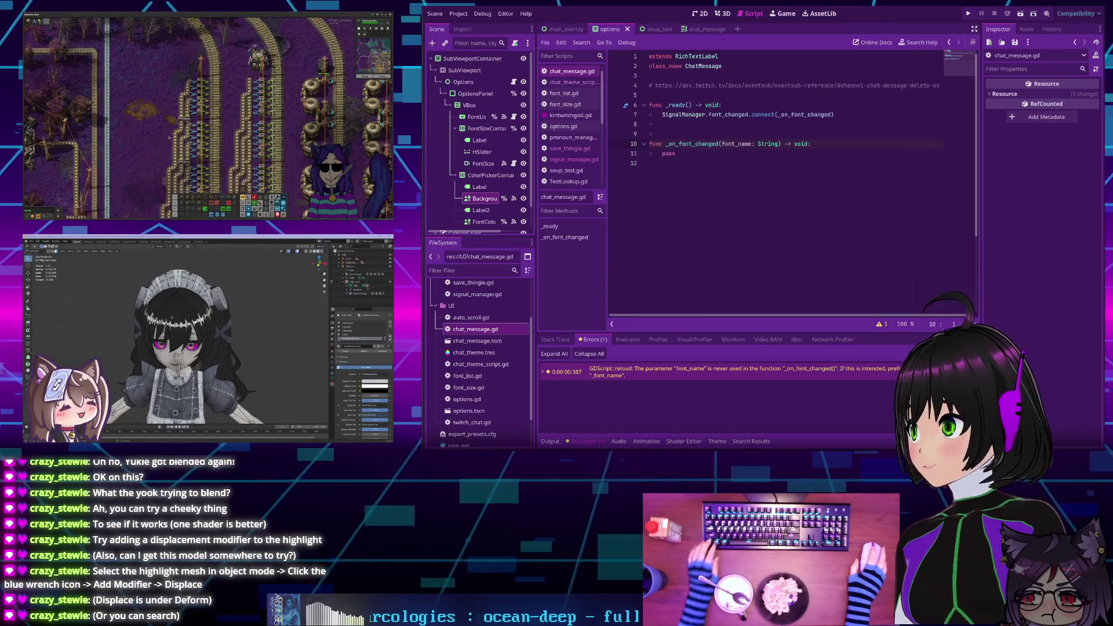
{"action": "left_click", "coordinate": [708, 184]}
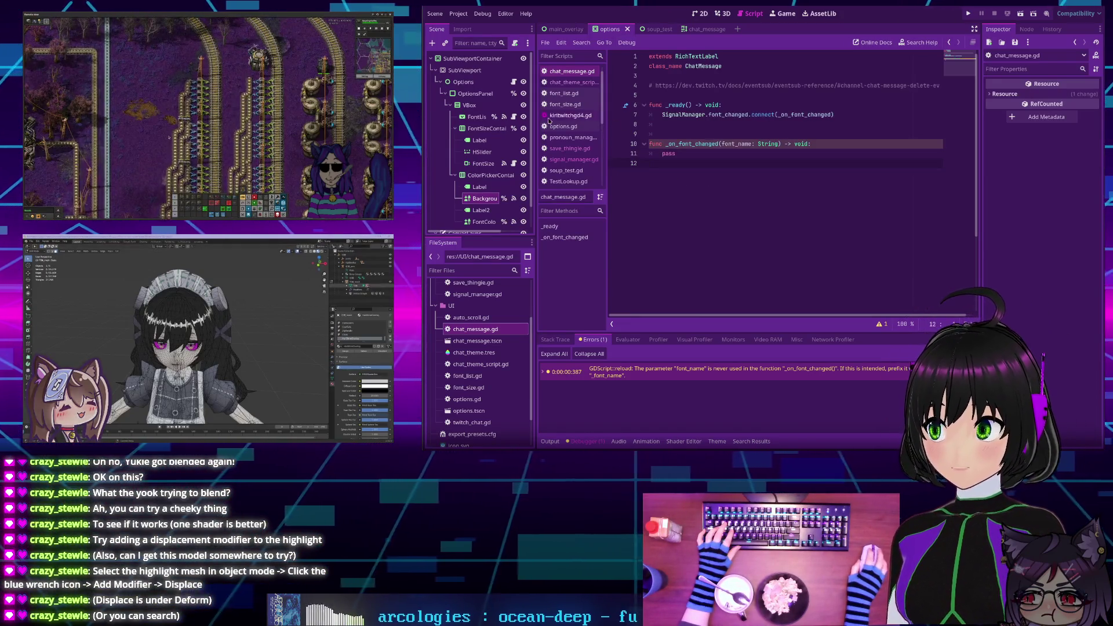
Run the chat overlay, change its font colour to white, then stop the test run
{"action": "left_click", "coordinate": [969, 14]}
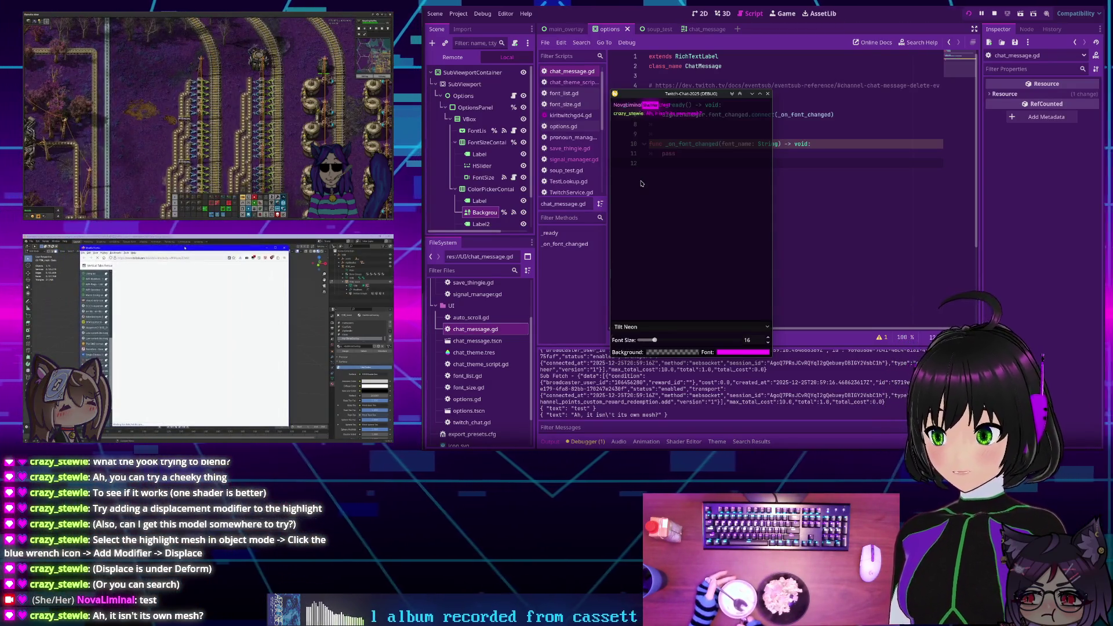
{"action": "left_click", "coordinate": [726, 353]}
{"action": "left_click_drag", "start_coordinate": [723, 273], "coordinate": [748, 272]}
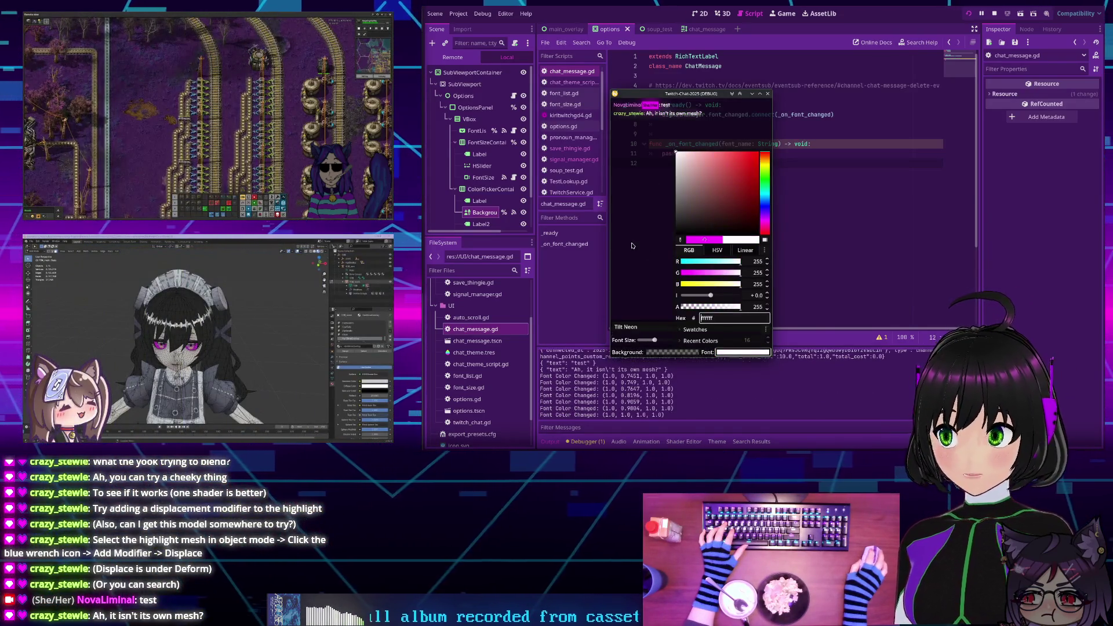
{"action": "left_click", "coordinate": [647, 208]}
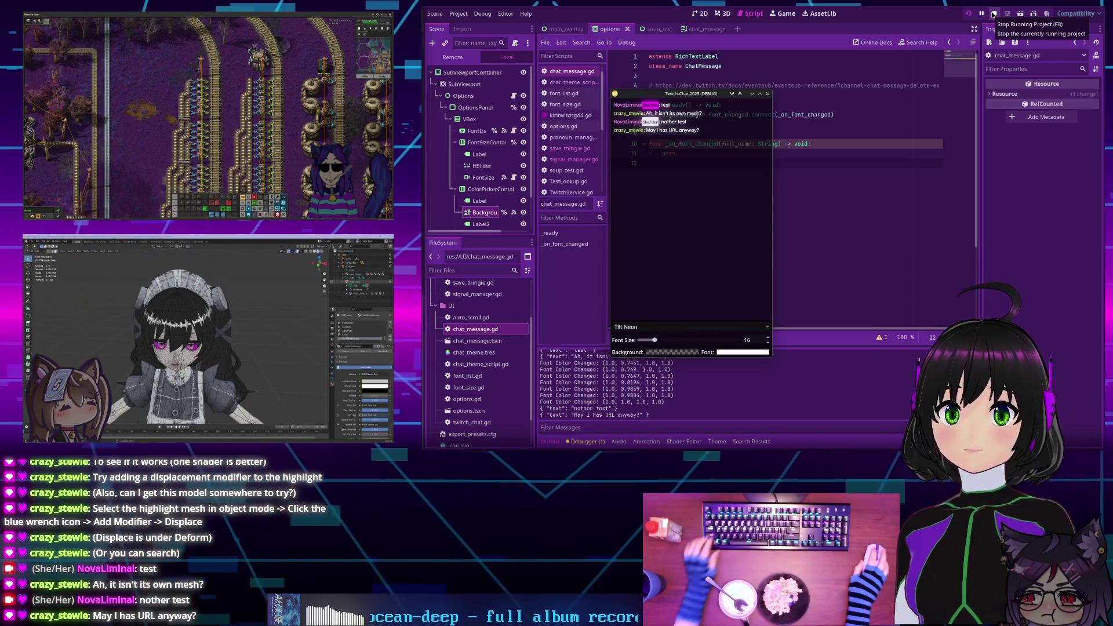
{"action": "left_click", "coordinate": [994, 13]}
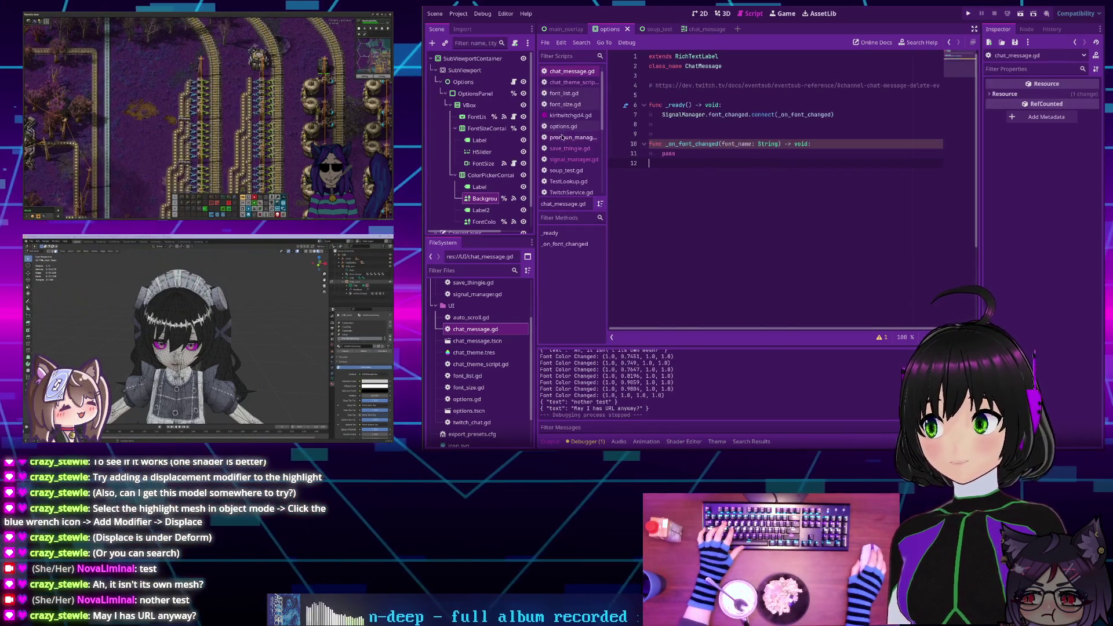
In twitch_chat.gd, comment out lines 61, 62 and 66 and start a new line below 62
{"action": "scroll", "coordinate": [562, 122], "scroll_direction": "down", "scroll_amount": 3}
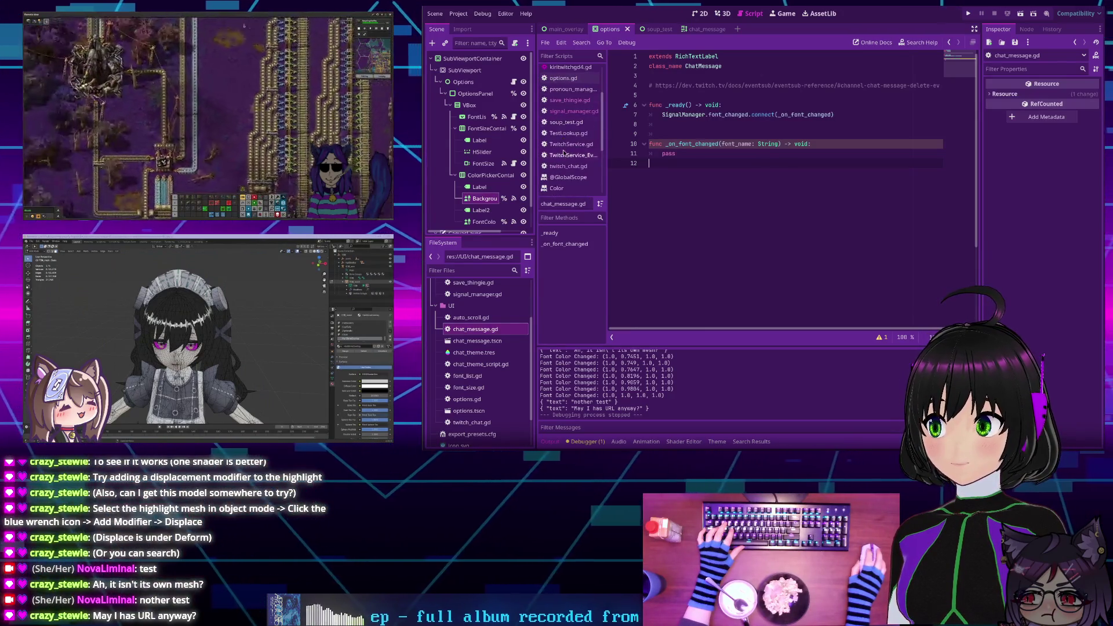
{"action": "left_click", "coordinate": [564, 166]}
{"action": "scroll", "coordinate": [776, 148], "scroll_direction": "down", "scroll_amount": 1}
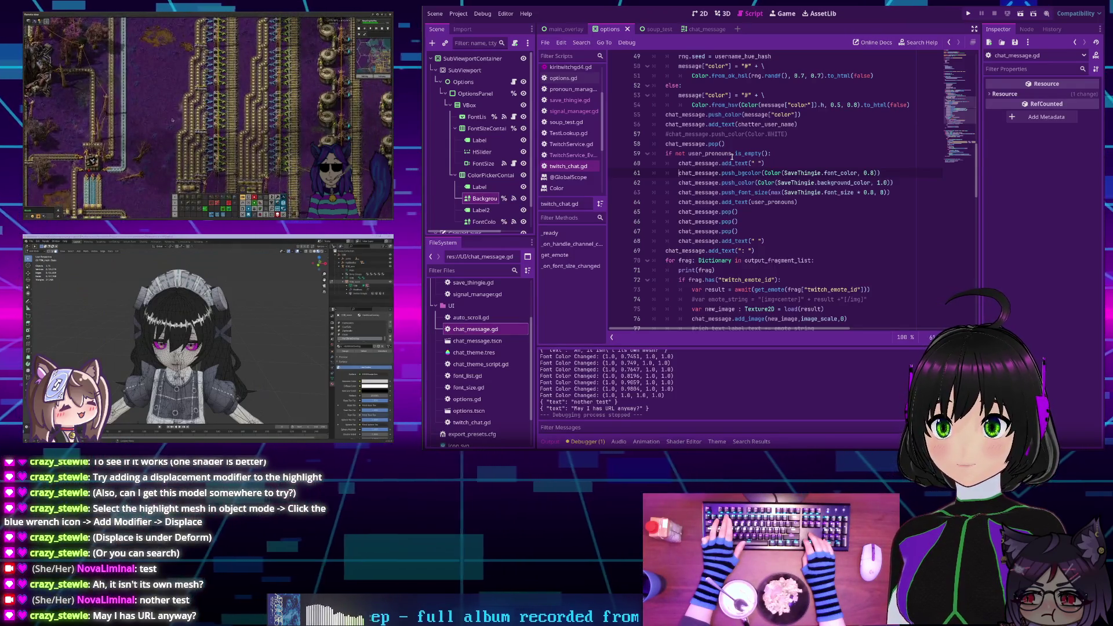
{"action": "key", "text": "ctrl+k"}
{"action": "key", "text": "Down"}
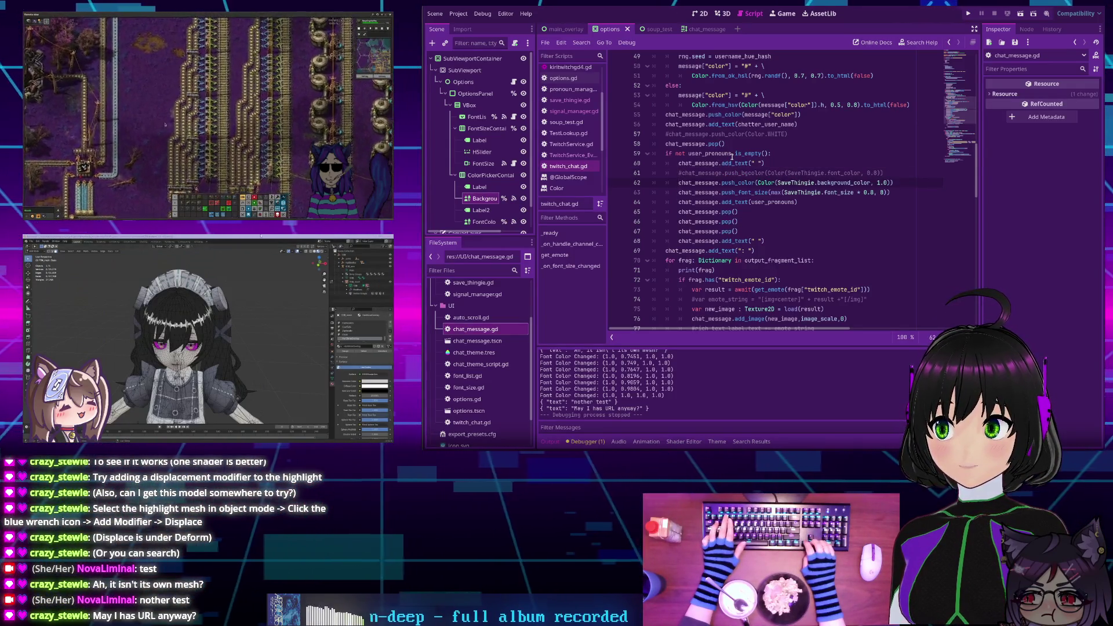
{"action": "key", "text": "ctrl+k"}
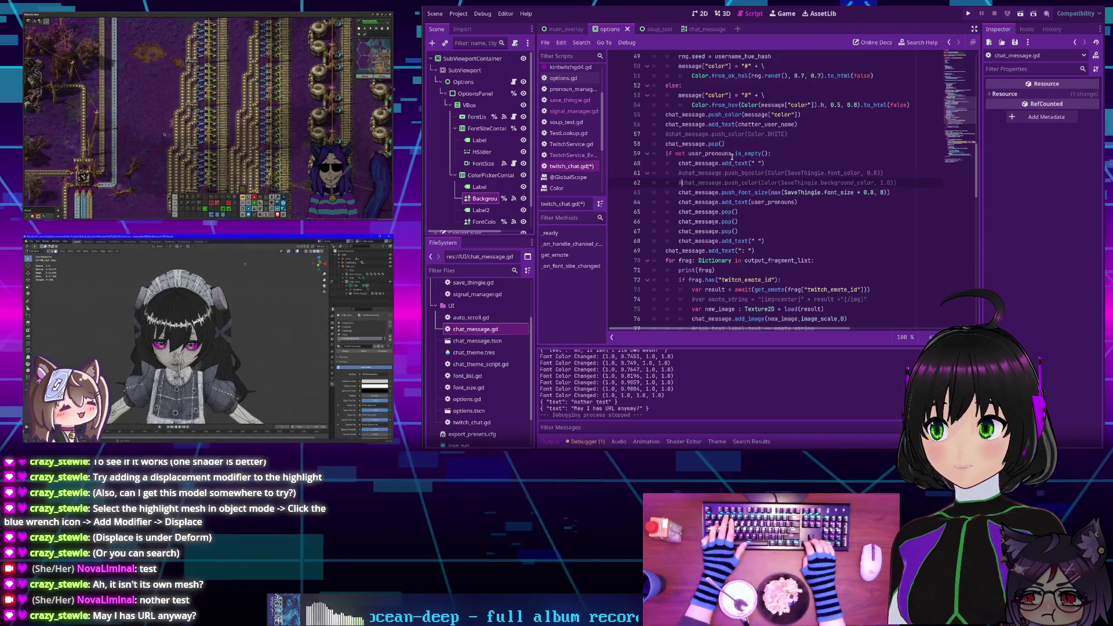
{"action": "key", "text": "Down"}
{"action": "key", "text": "Down"}
{"action": "key", "text": "Down"}
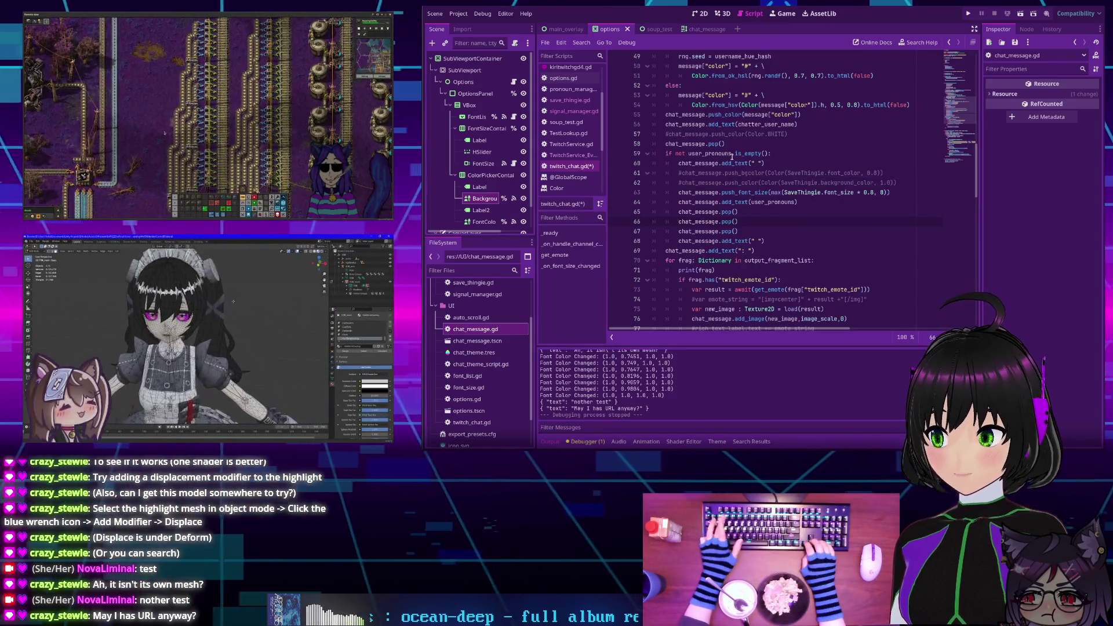
{"action": "key", "text": "ctrl+k"}
{"action": "key", "text": "Up"}
{"action": "key", "text": "Up"}
{"action": "key", "text": "Up"}
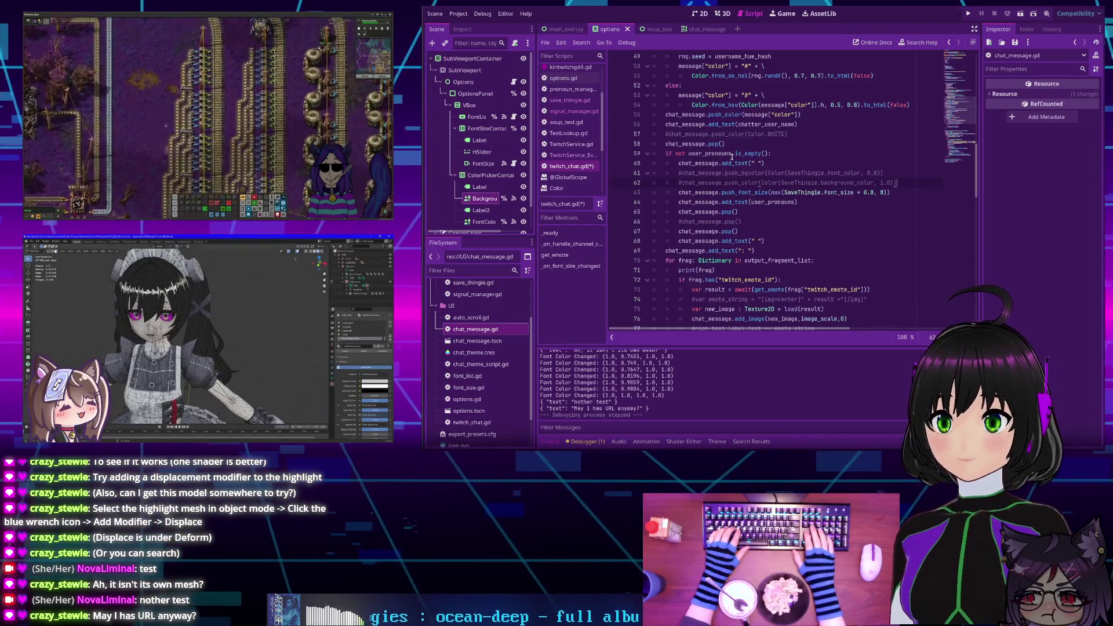
{"action": "key", "text": "Return"}
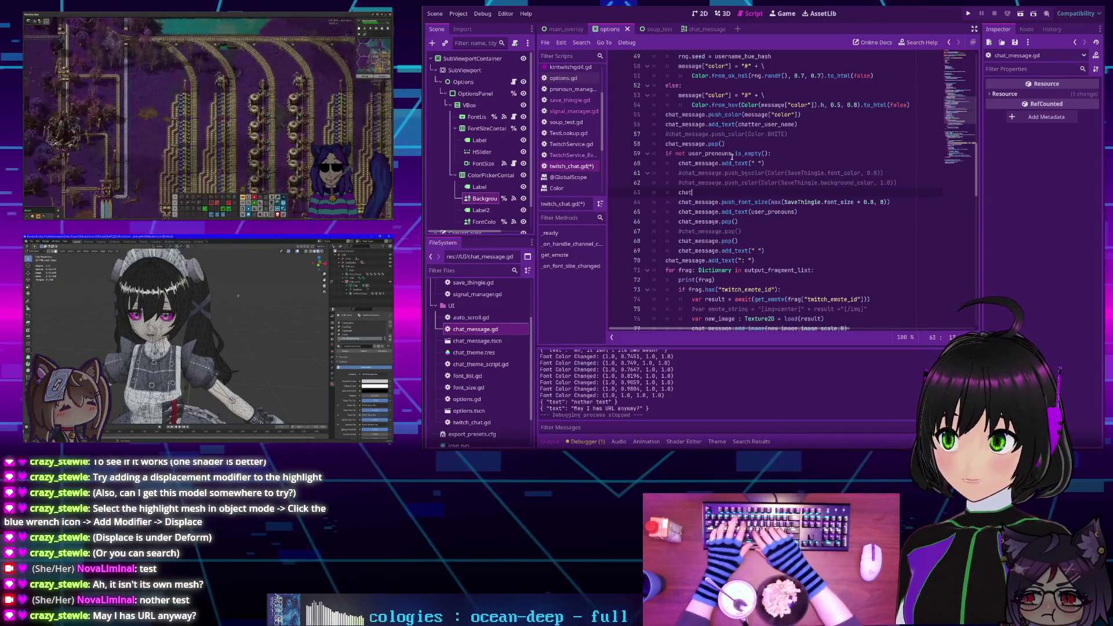
Add chat_message.push_color(SaveThingie.font_color.darkened(0.4)) on line 63, save, and run the project
{"action": "type", "text": "chat_message"}
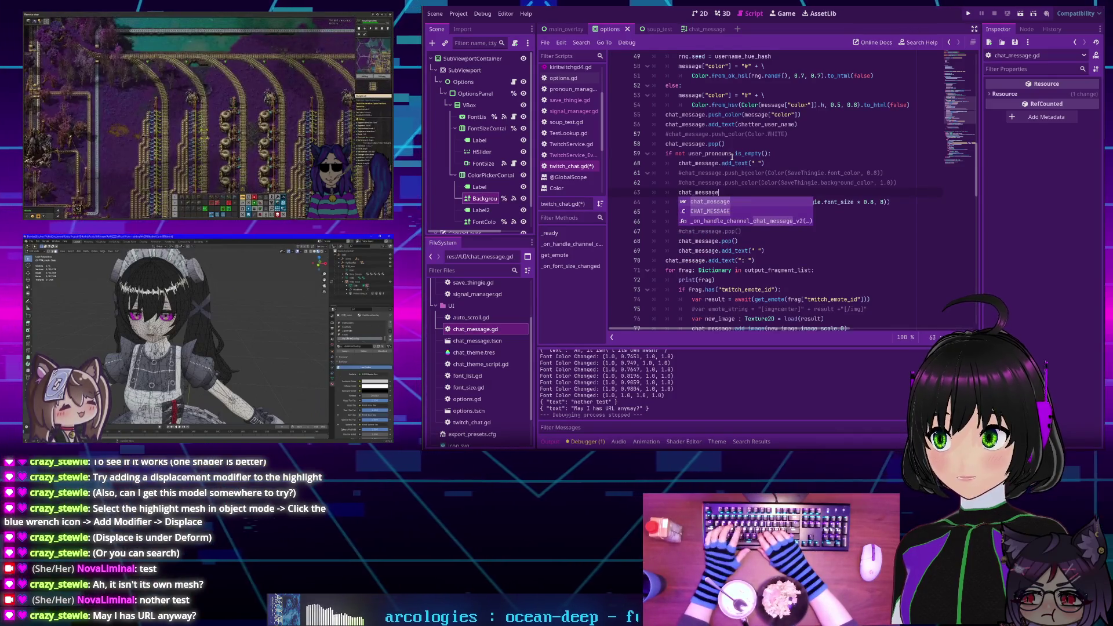
{"action": "type", "text": ".push_color"}
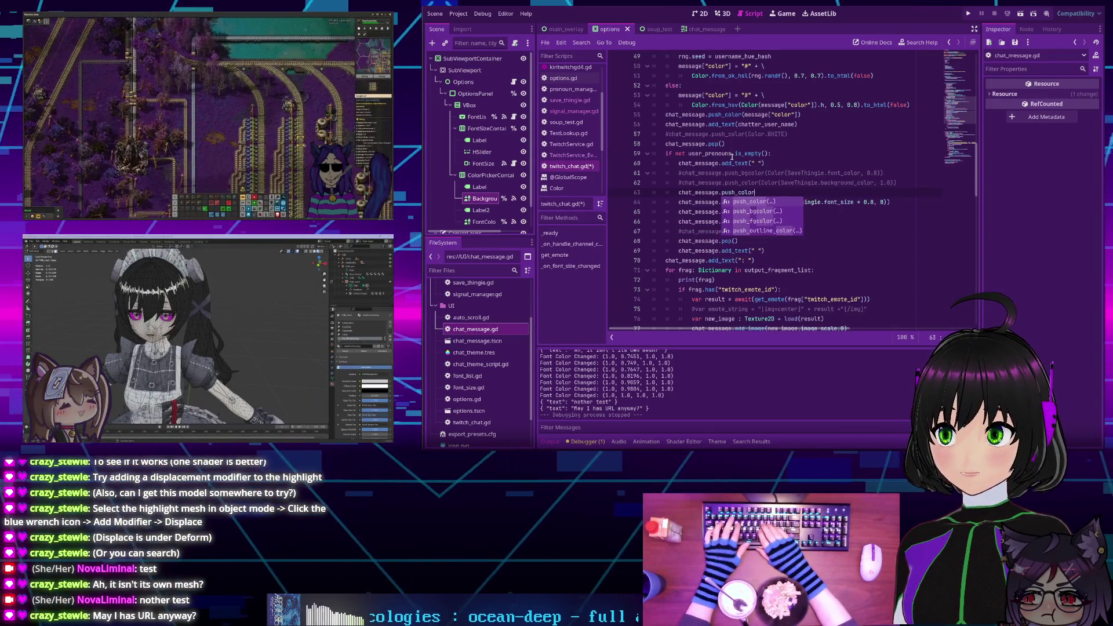
{"action": "key", "text": "Return"}
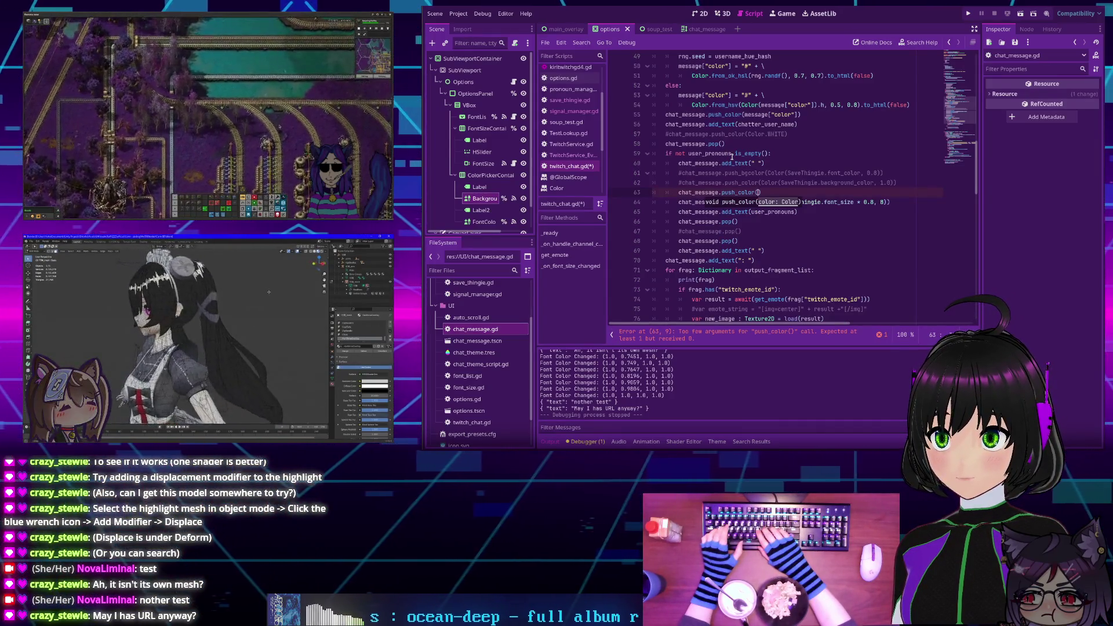
{"action": "type", "text": "Save"}
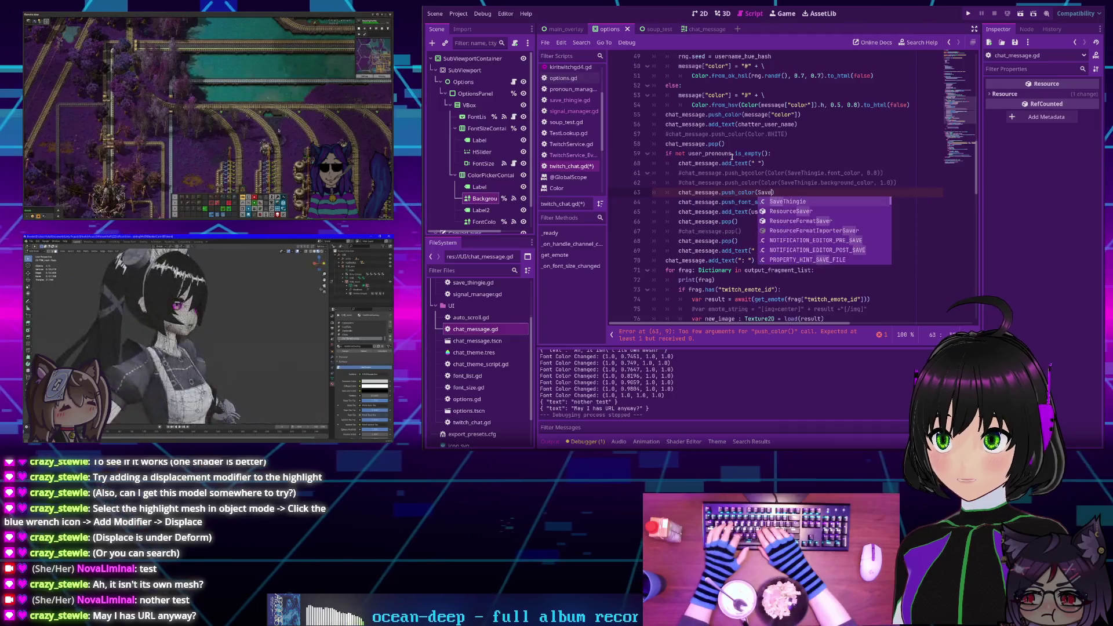
{"action": "key", "text": "Return"}
{"action": "type", "text": "co"}
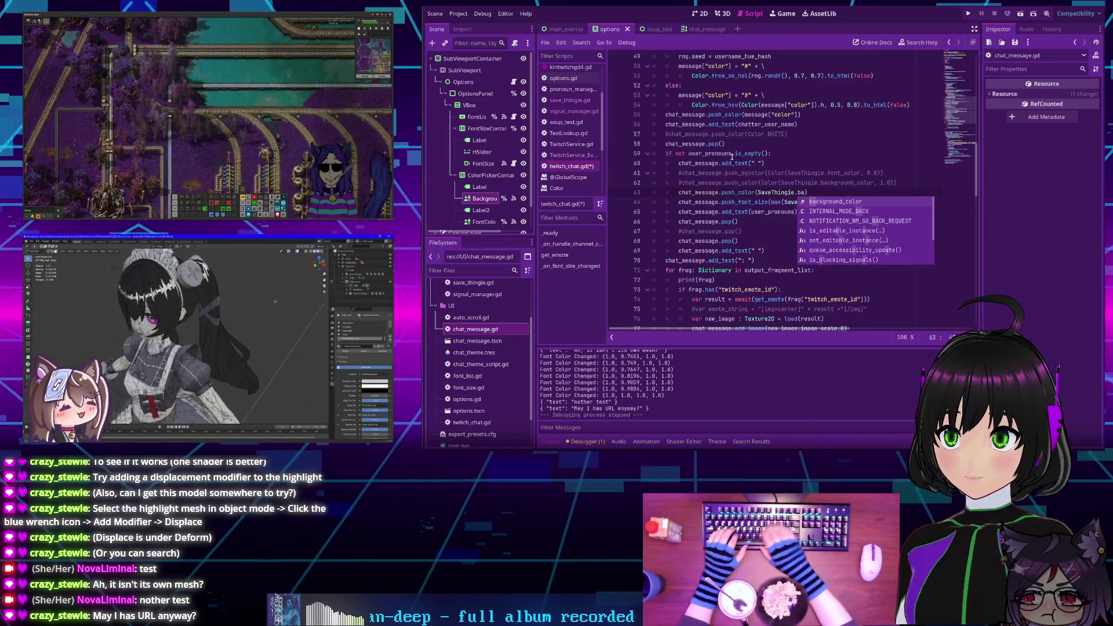
{"action": "type", "text": "lor."}
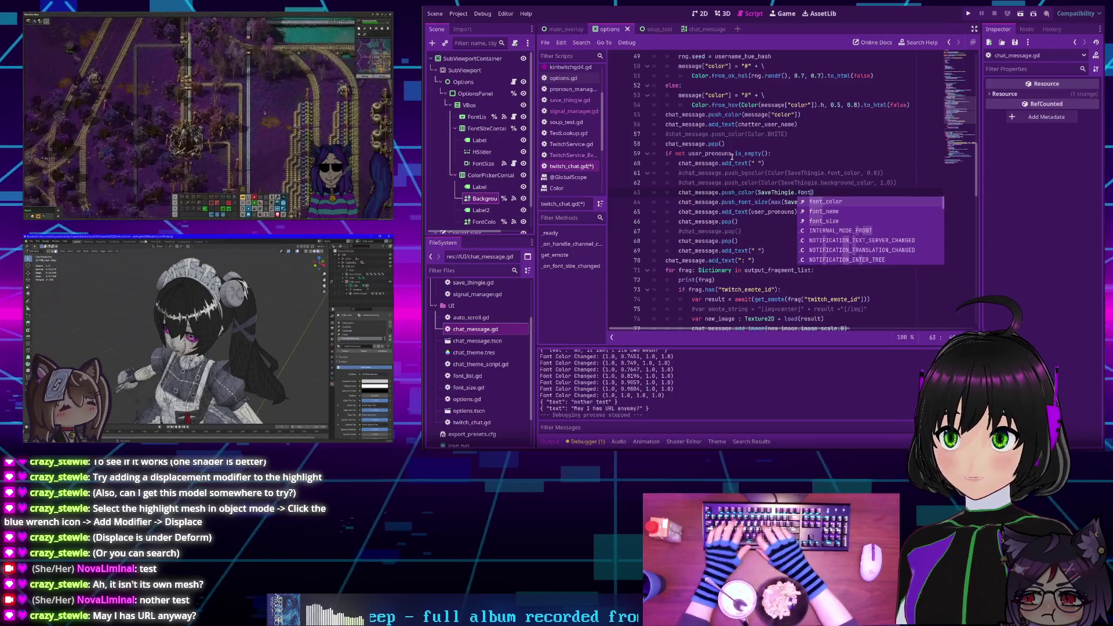
{"action": "key", "text": "Return"}
{"action": "type", "text": "dar"}
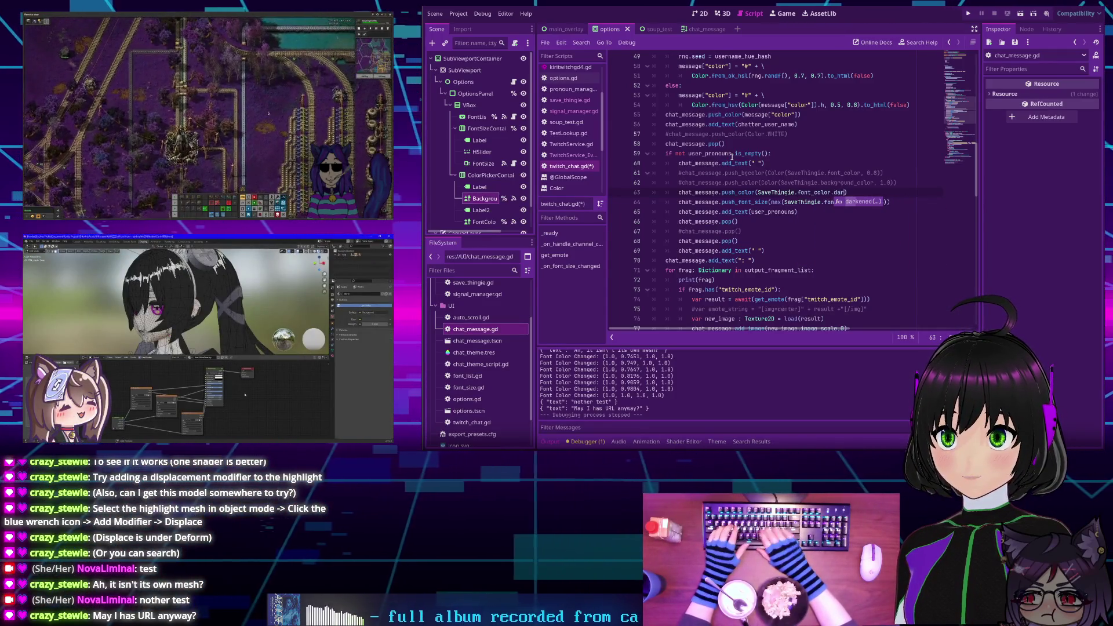
{"action": "key", "text": "Return"}
{"action": "type", "text": ".4"}
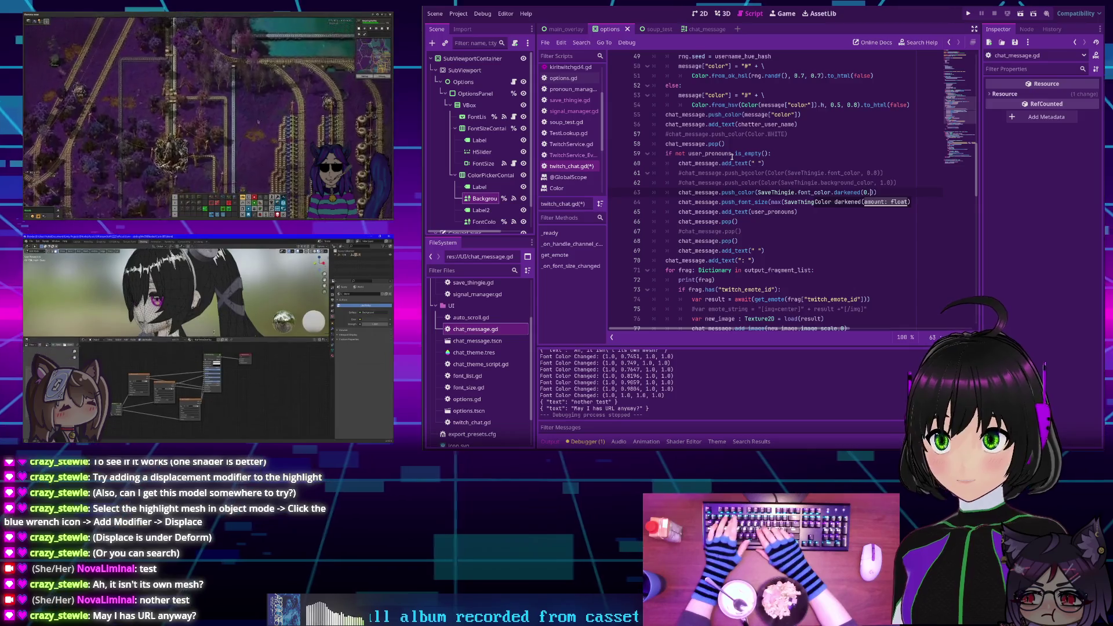
{"action": "key", "text": "ctrl+s"}
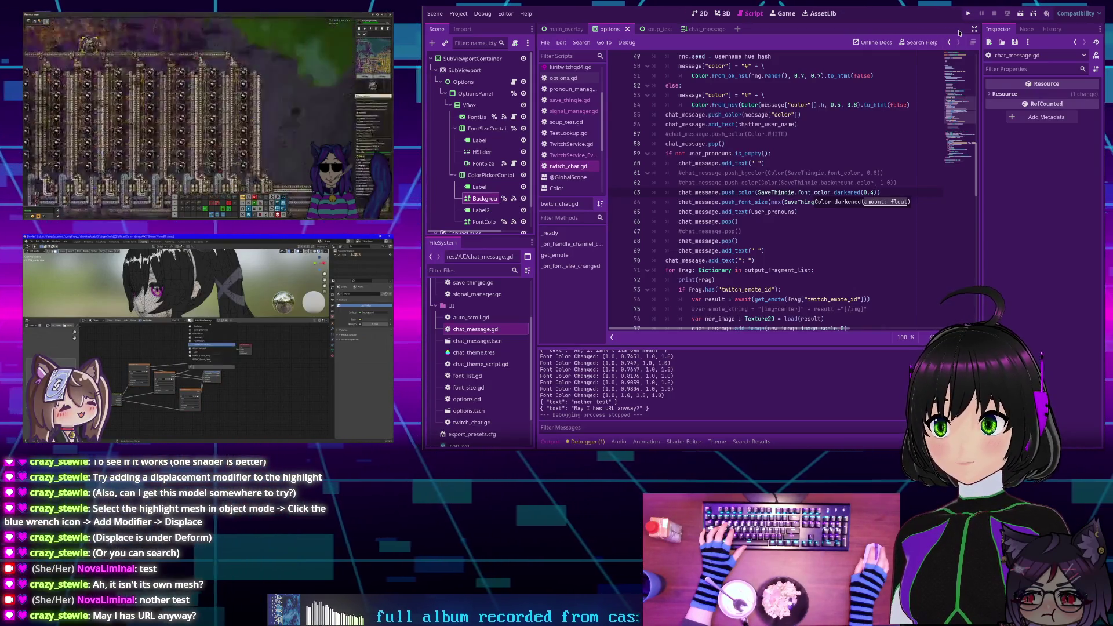
{"action": "left_click", "coordinate": [968, 14]}
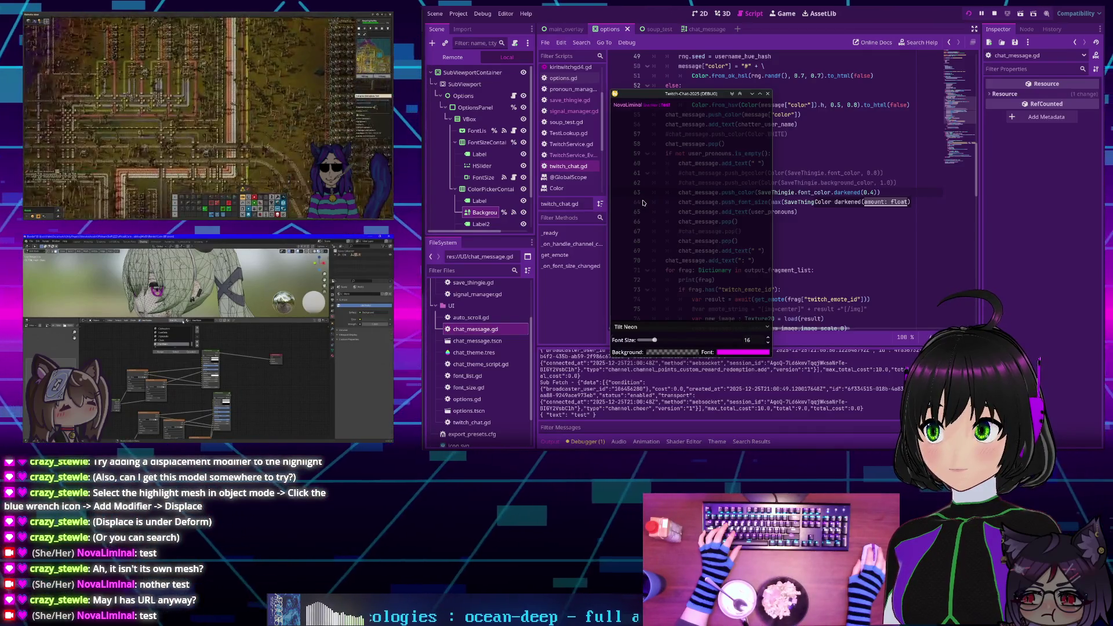
Set the running overlay's font colour to white by raising green to 255, then stop the game
{"action": "left_click", "coordinate": [727, 353]}
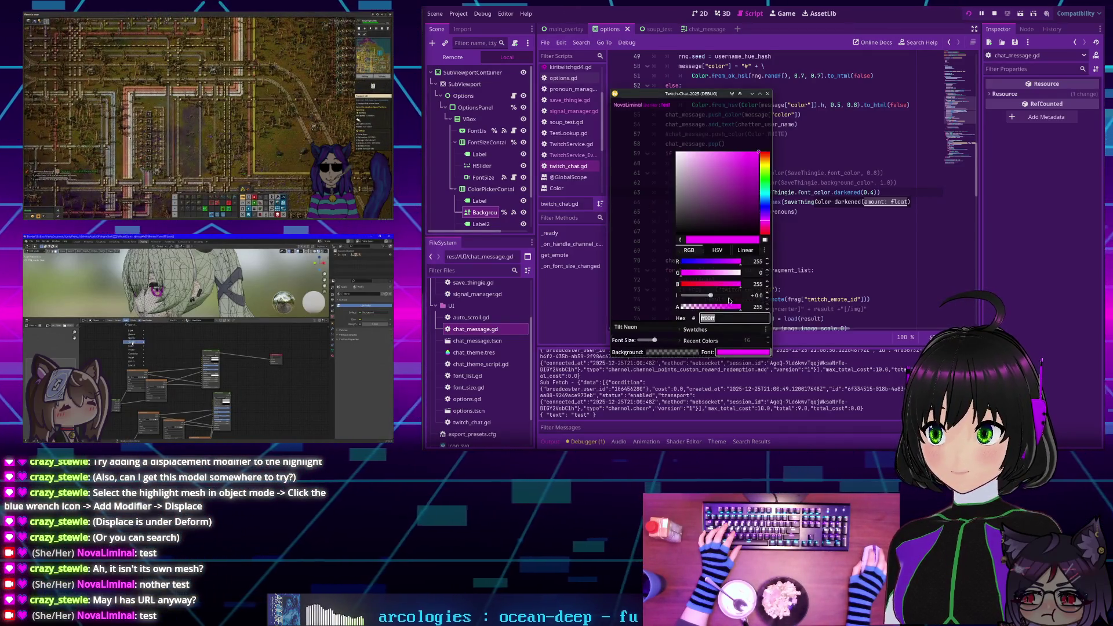
{"action": "left_click_drag", "start_coordinate": [728, 273], "coordinate": [745, 273]}
{"action": "left_click", "coordinate": [656, 243]}
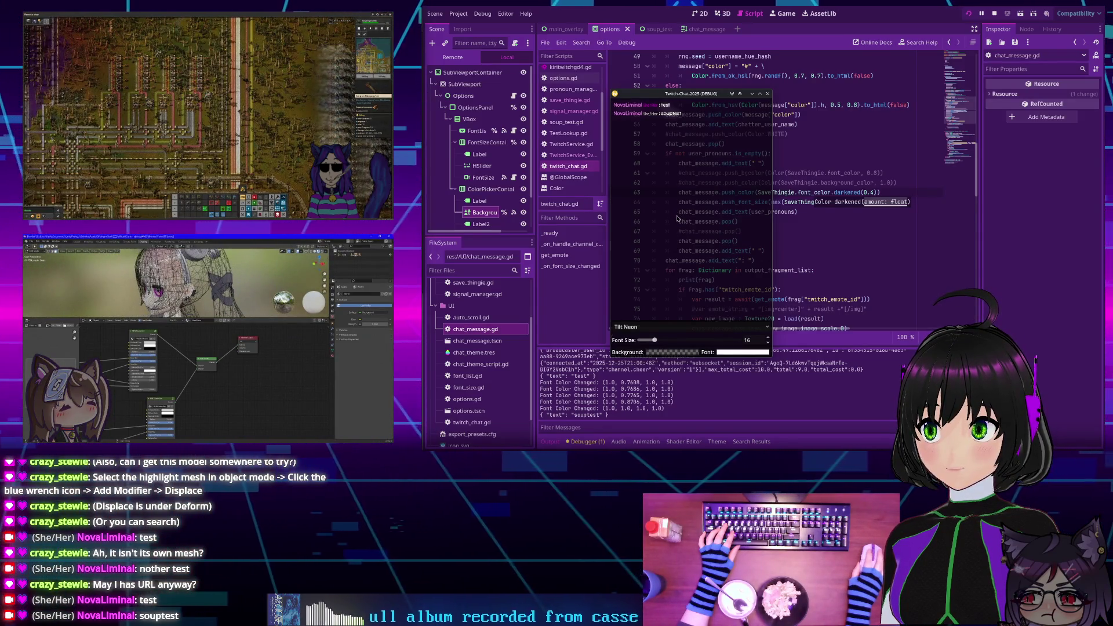
{"action": "left_click", "coordinate": [768, 94]}
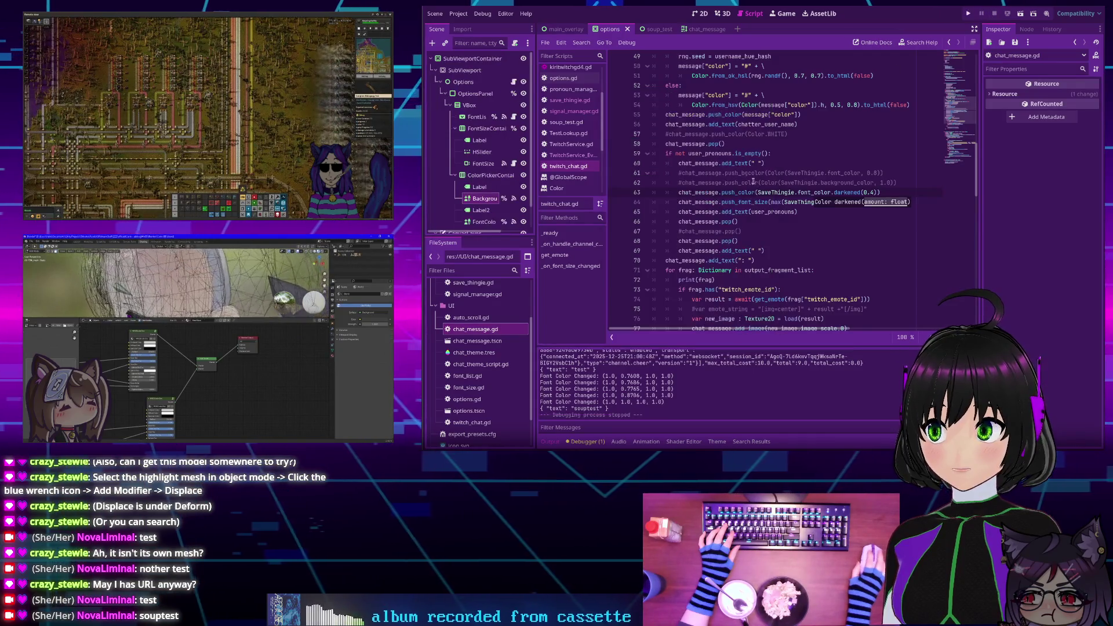
Change line 65 to add_text("[" + user_pronouns + "]") and run the project
{"action": "scroll", "coordinate": [754, 145], "scroll_direction": "up", "scroll_amount": 2}
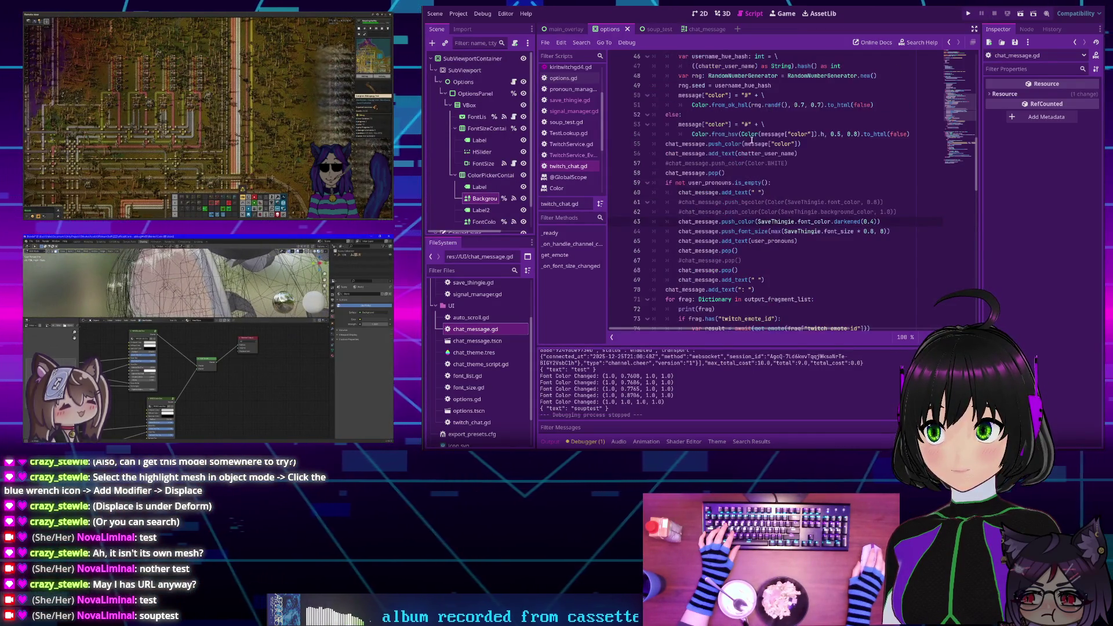
{"action": "scroll", "coordinate": [751, 141], "scroll_direction": "down", "scroll_amount": 2}
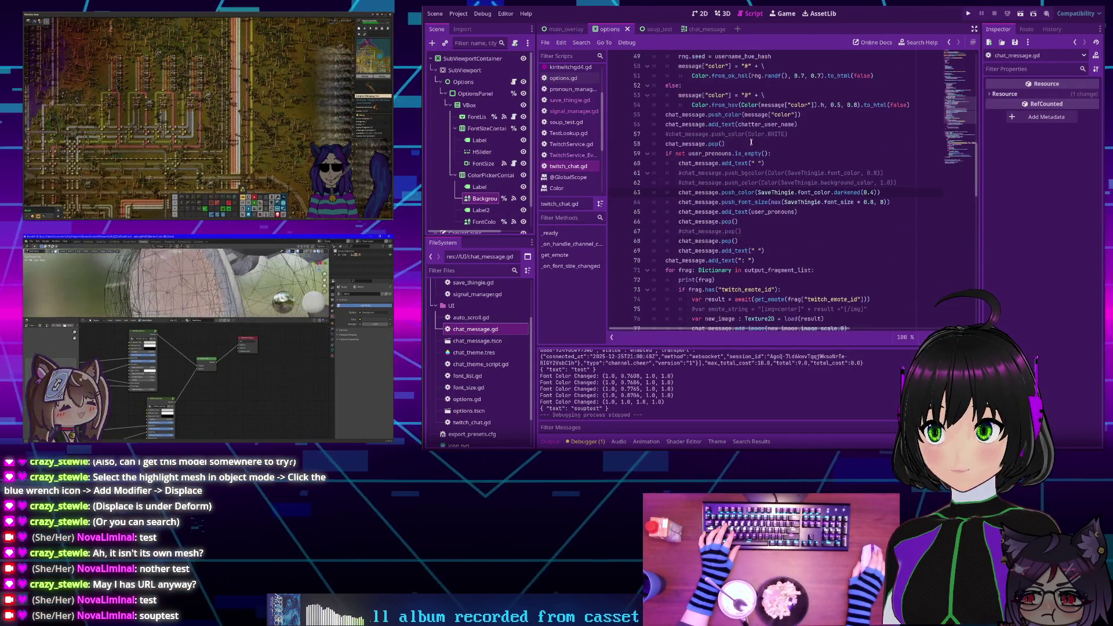
{"action": "left_click", "coordinate": [751, 212]}
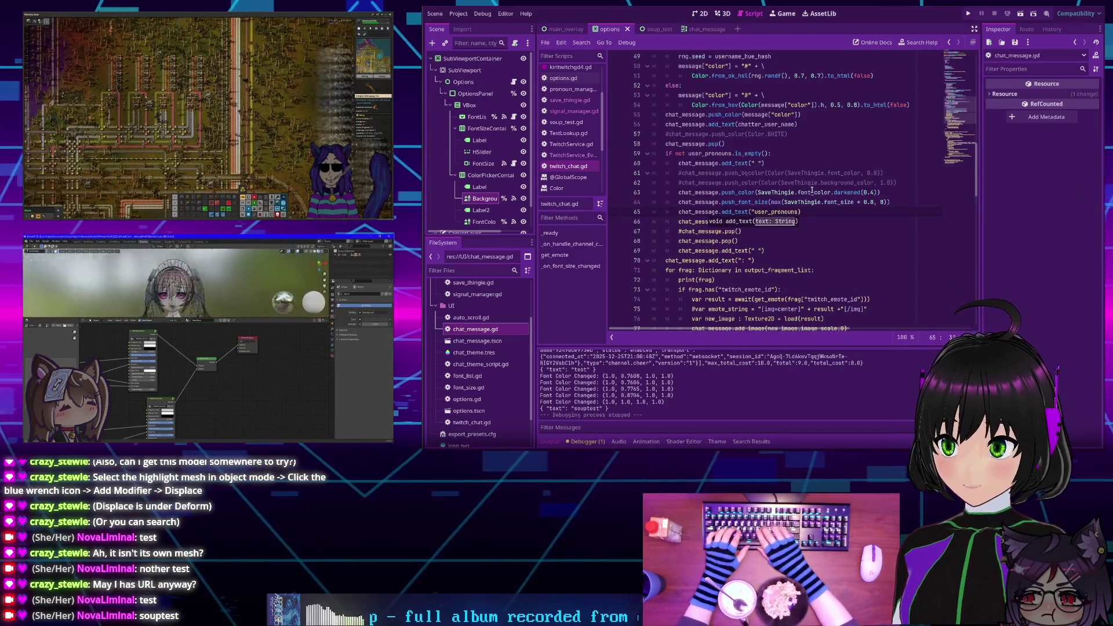
{"action": "type", "text": "\""}
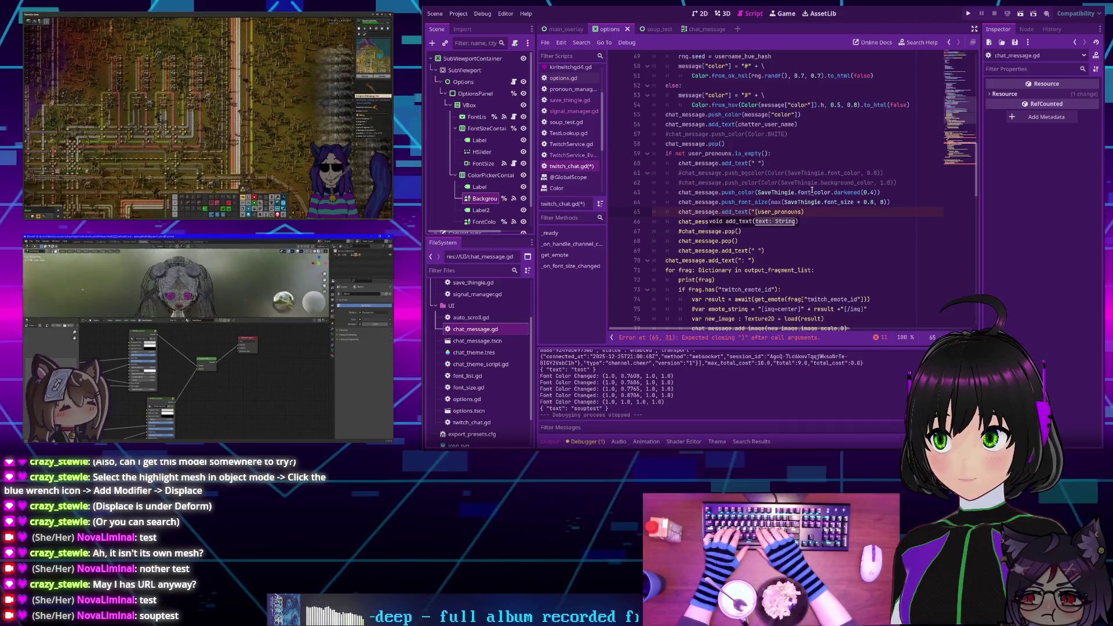
{"action": "type", "text": "[\" +"}
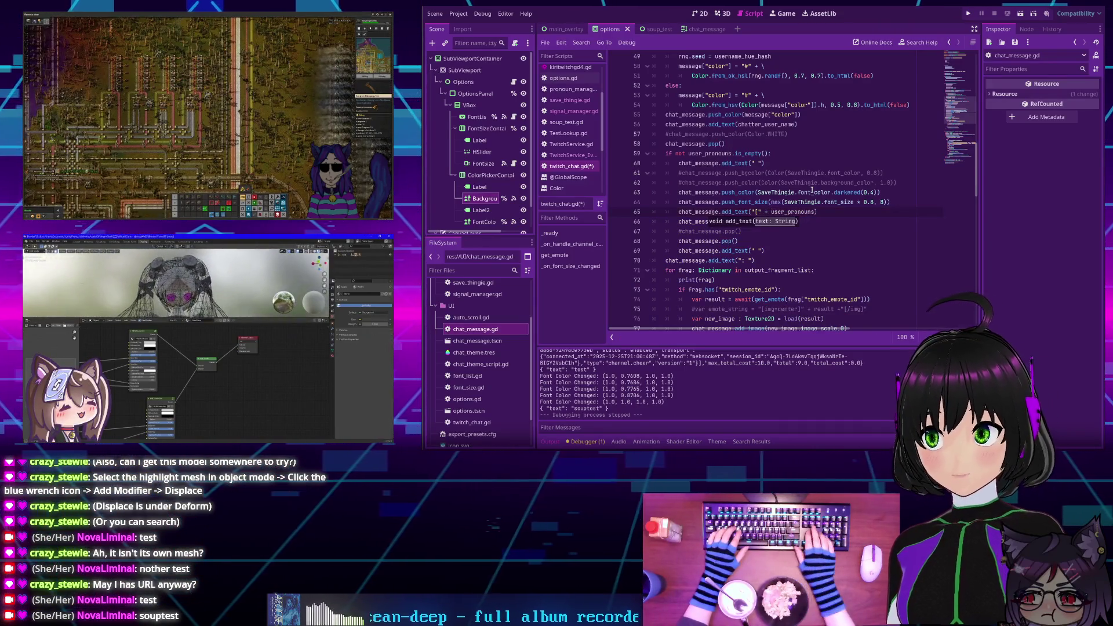
{"action": "key", "text": "End"}
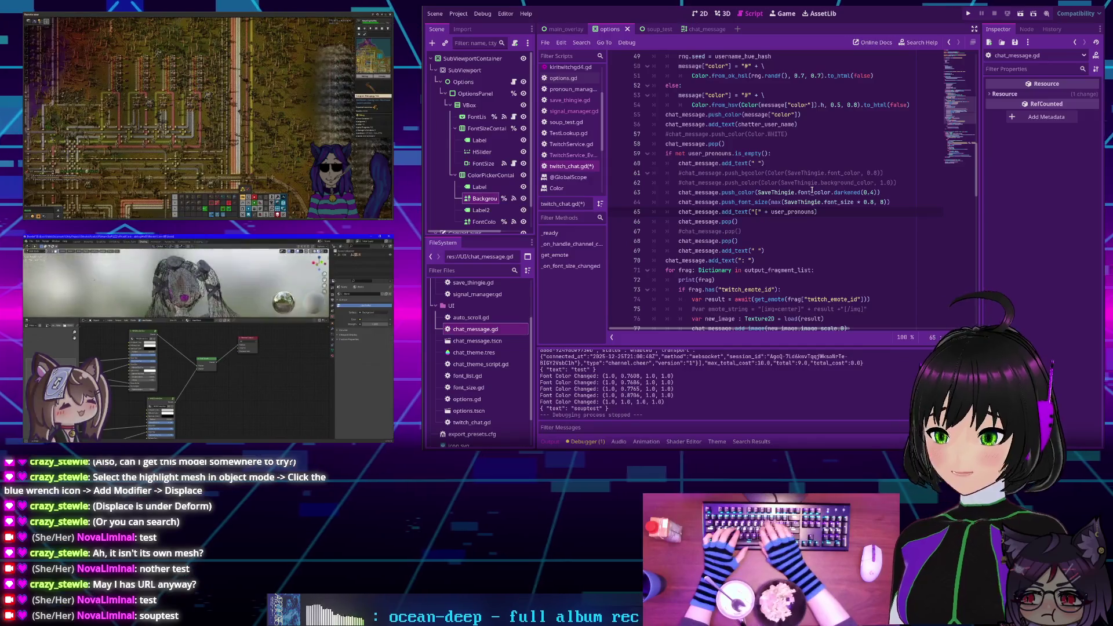
{"action": "type", "text": "+"}
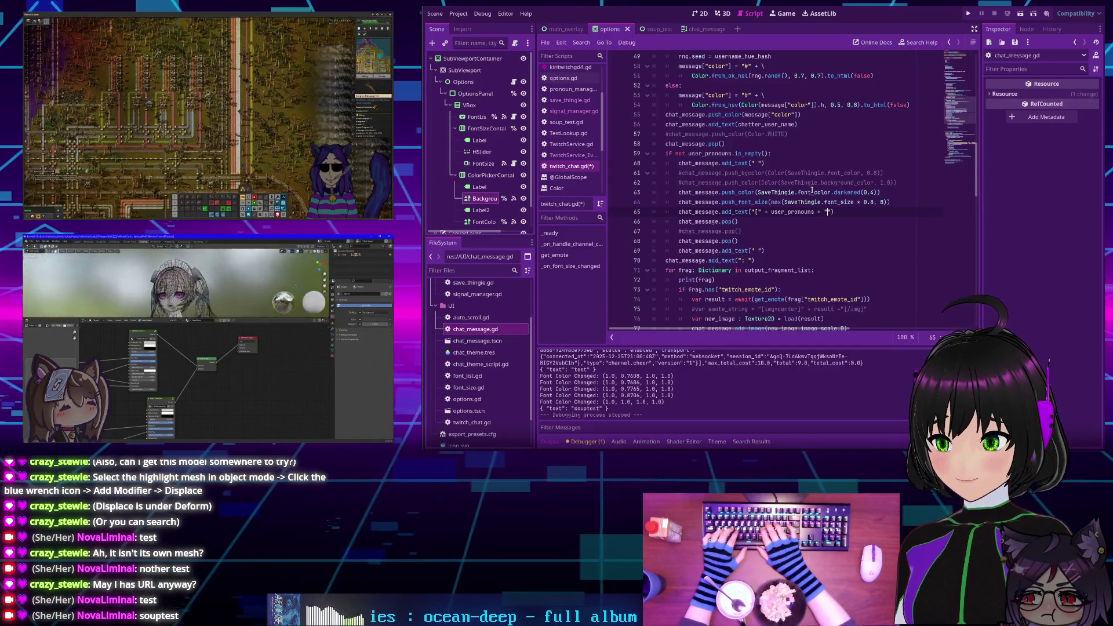
{"action": "key", "text": "F5"}
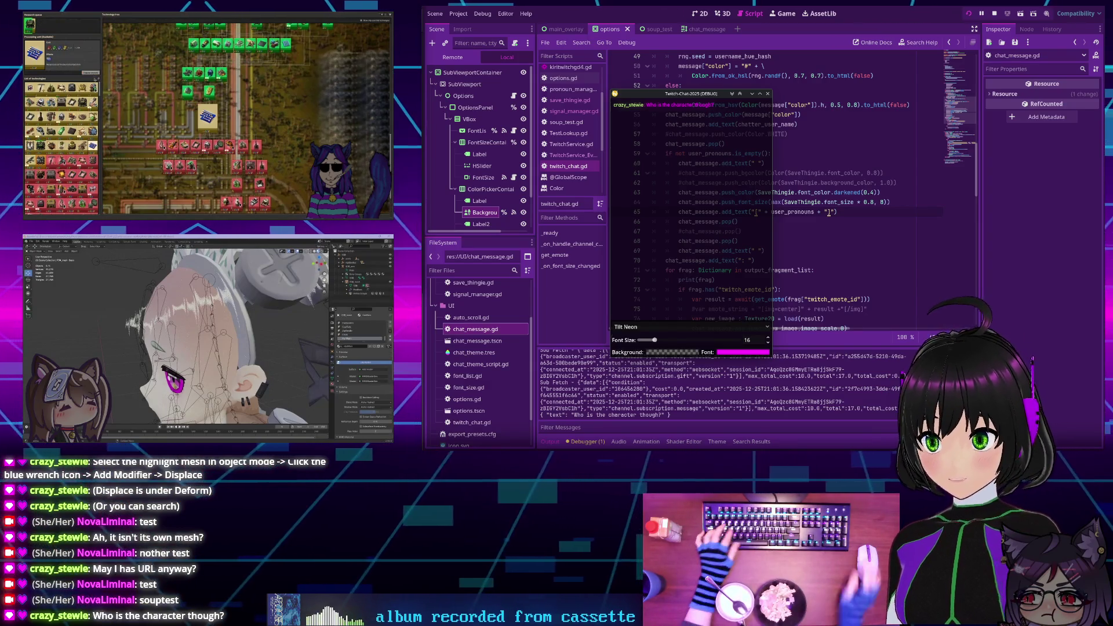
Set the overlay font colour to hex ffffff, then stop and relaunch the game
{"action": "left_click", "coordinate": [728, 352]}
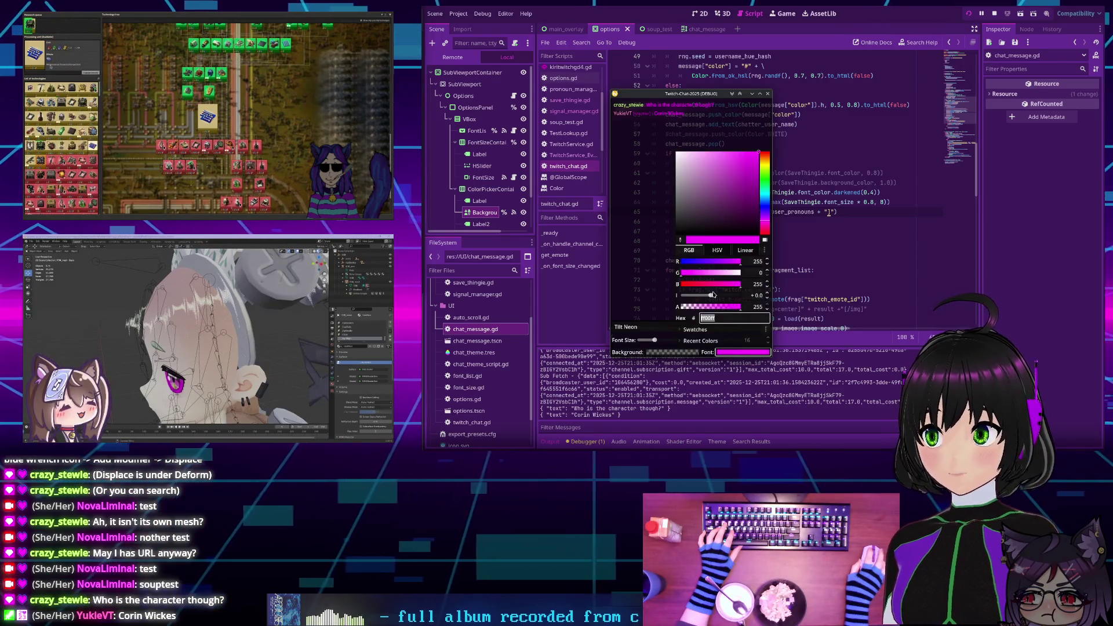
{"action": "type", "text": "ffffff"}
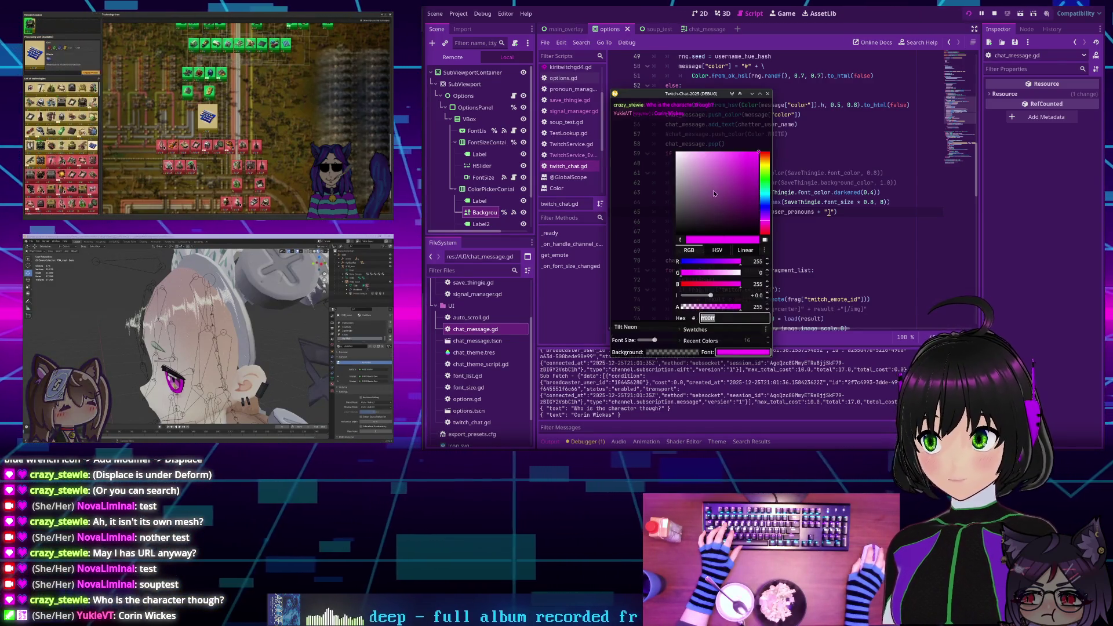
{"action": "key", "text": "Return"}
{"action": "key", "text": "Escape"}
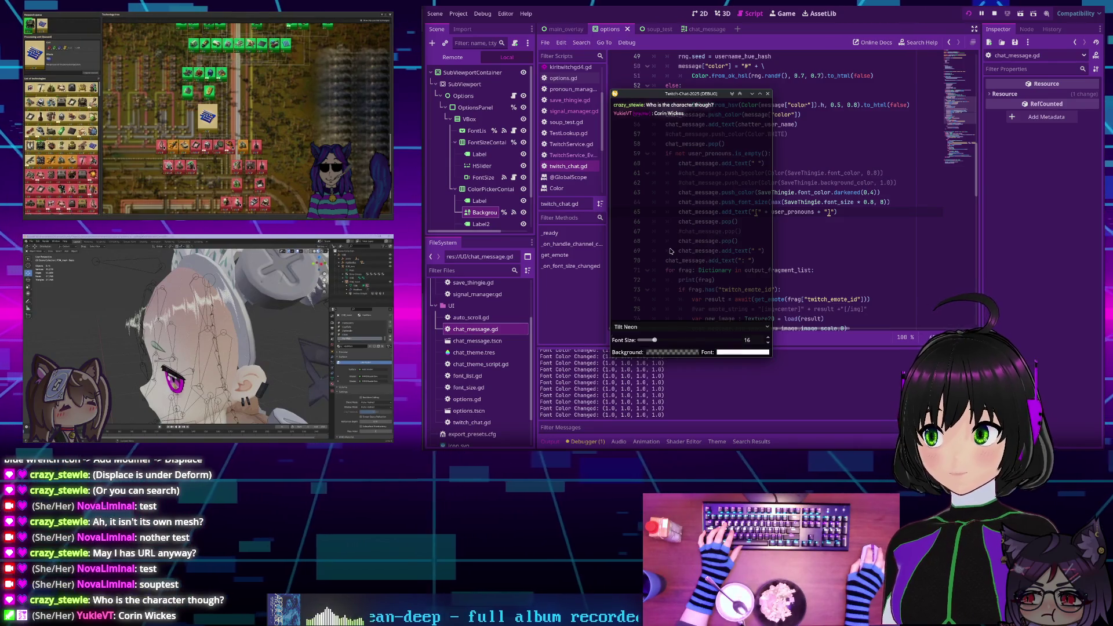
{"action": "left_click", "coordinate": [768, 93]}
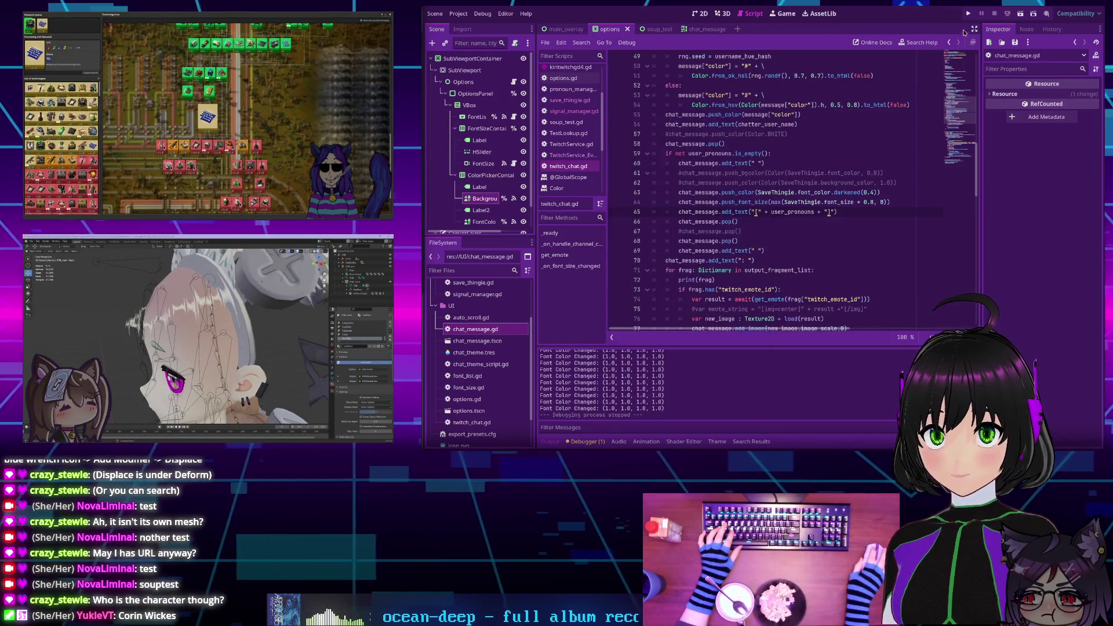
{"action": "key", "text": "F5"}
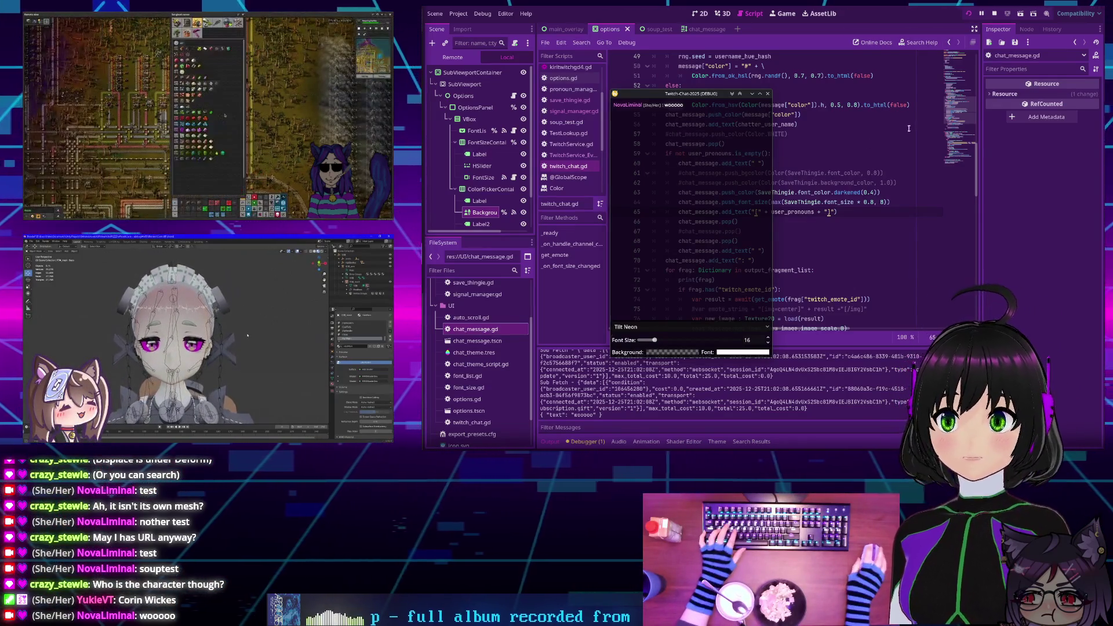
Stop the game, delete the chat_message.add_text(" ") line on 69, save, and rerun the overlay
{"action": "key", "text": "F8"}
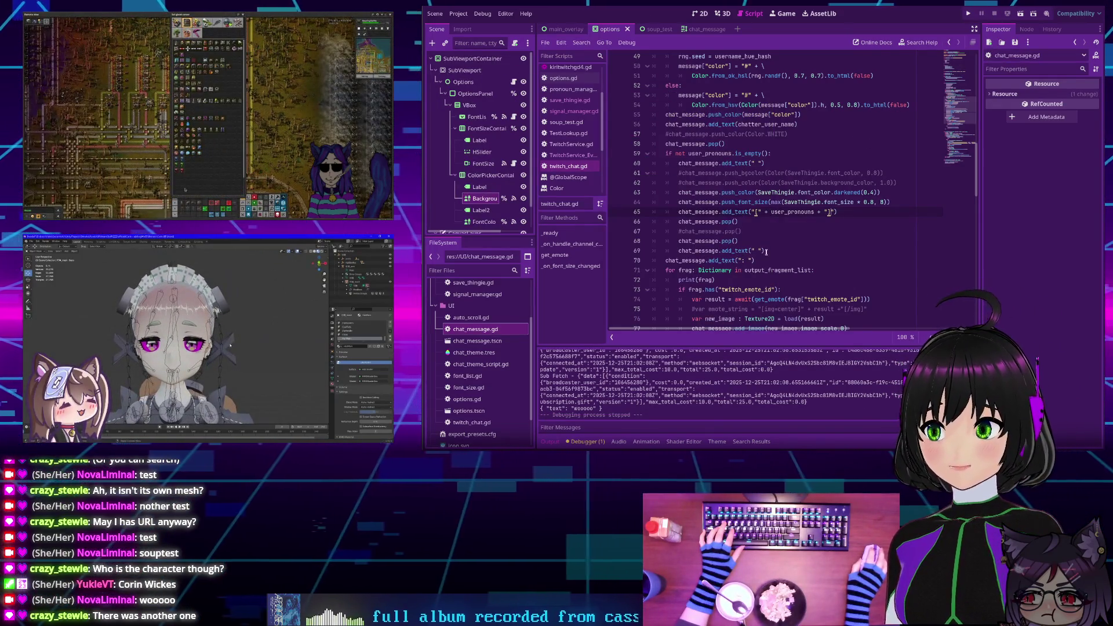
{"action": "left_click_drag", "start_coordinate": [767, 252], "coordinate": [770, 245]}
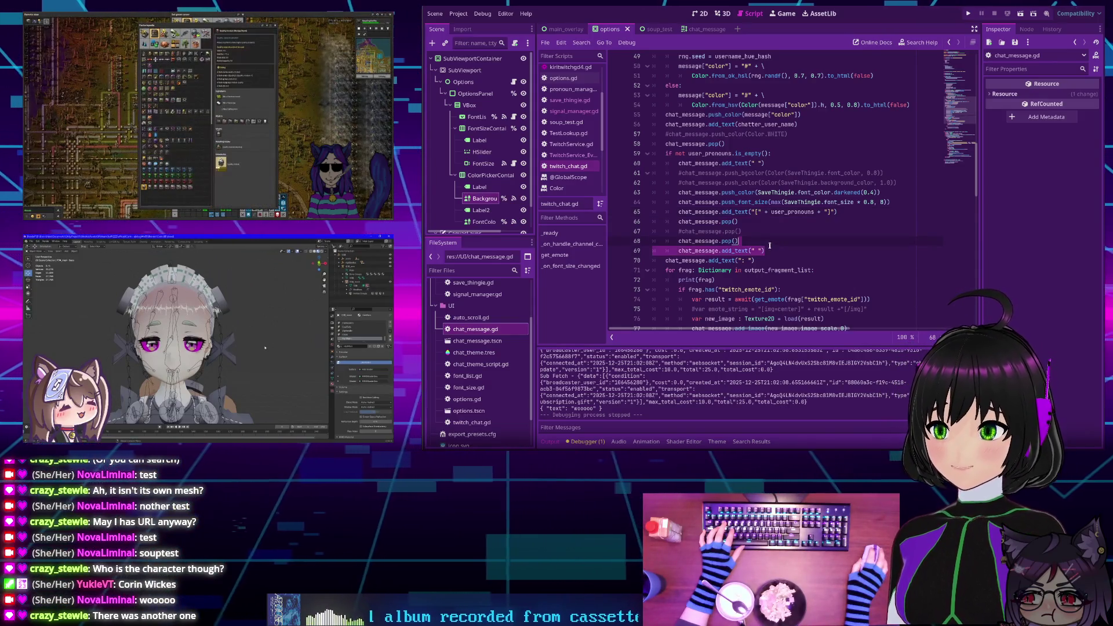
{"action": "key", "text": "BackSpace"}
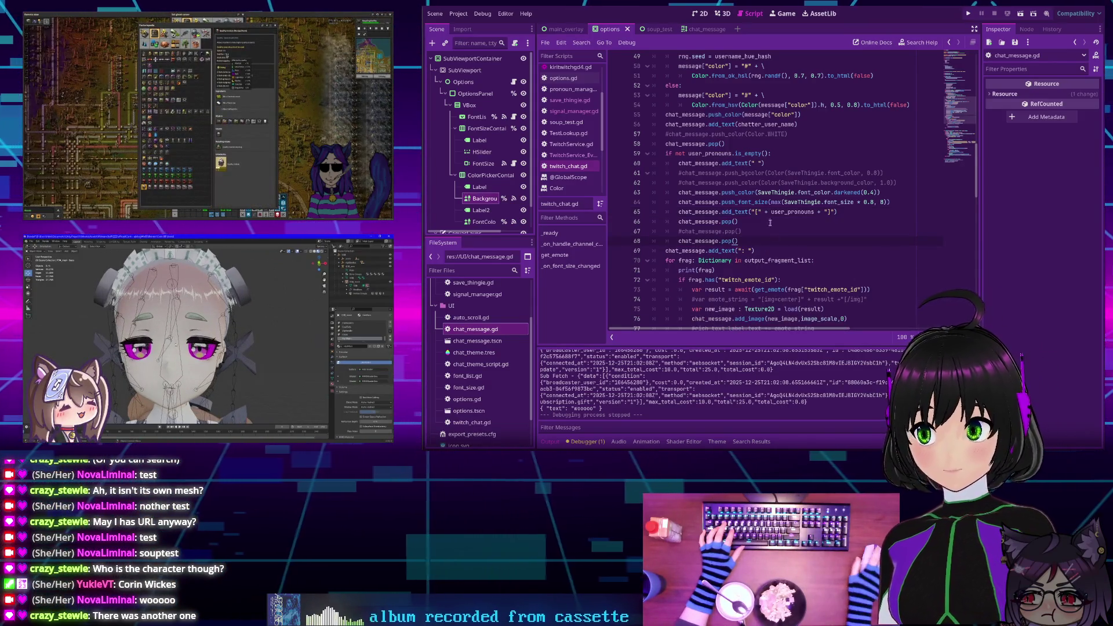
{"action": "scroll", "coordinate": [783, 215], "scroll_direction": "down", "scroll_amount": 1}
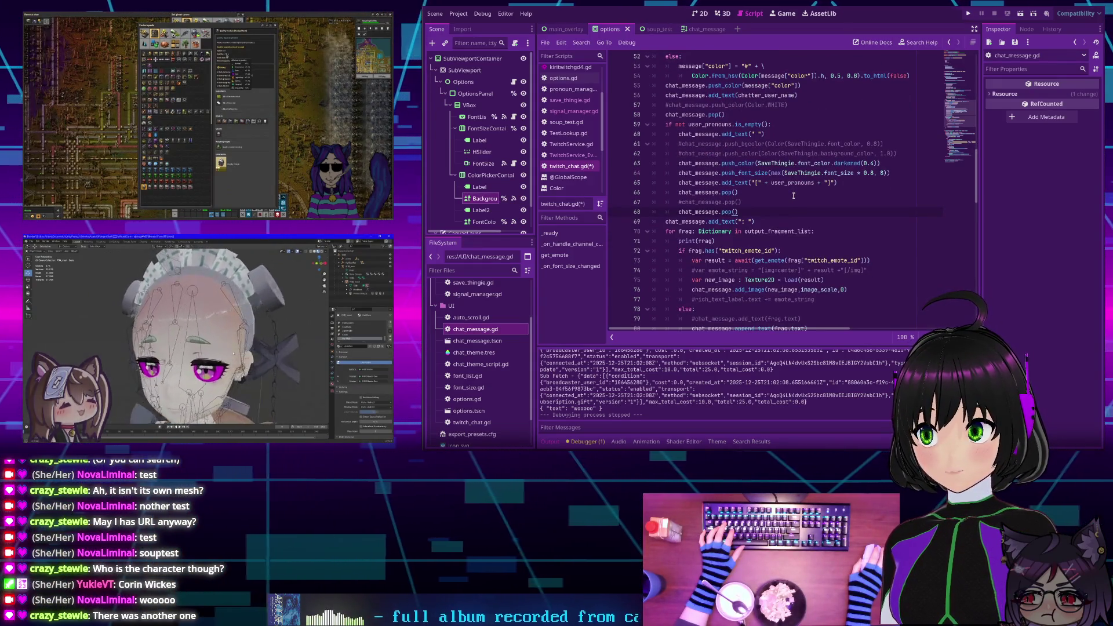
{"action": "key", "text": "ctrl+s"}
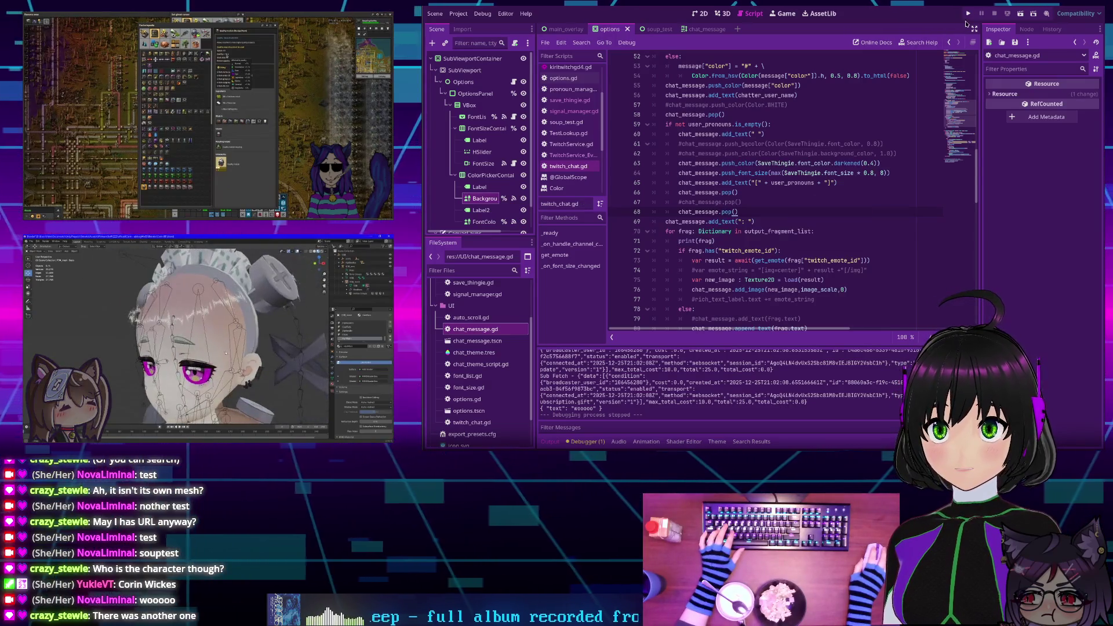
{"action": "left_click", "coordinate": [968, 12]}
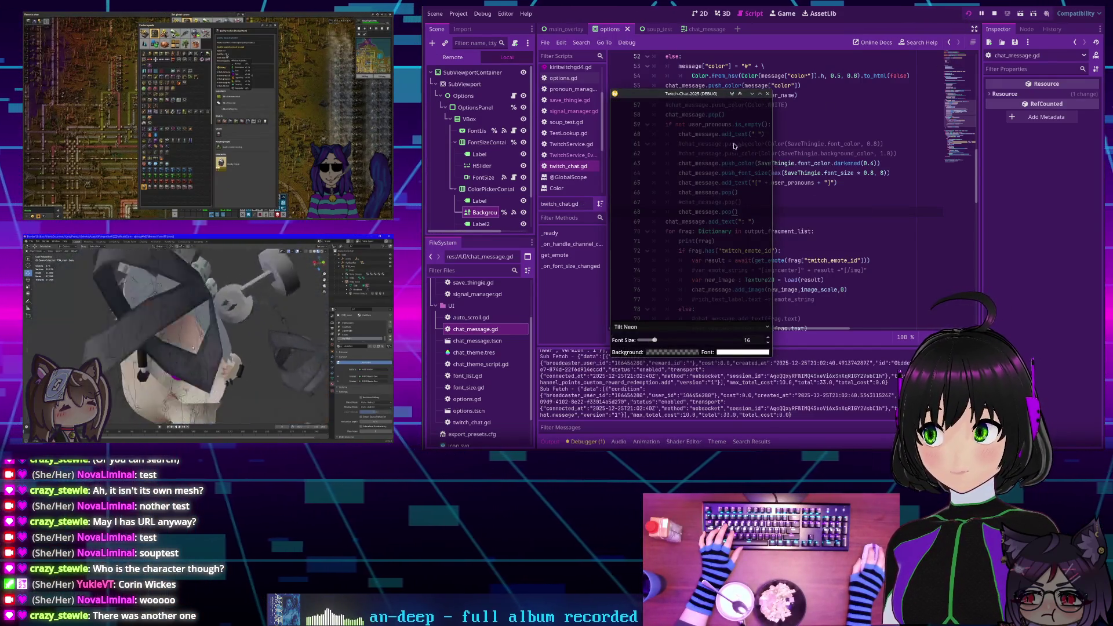
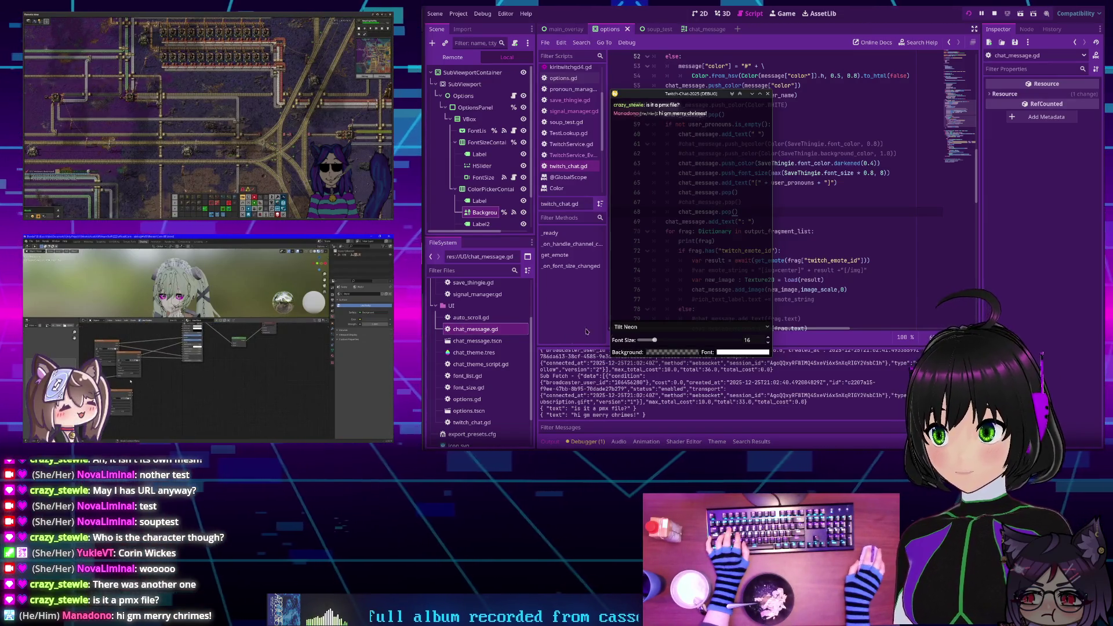
Drag the overlay's Font Size slider right to raise the chat text to size 32
{"action": "left_click_drag", "start_coordinate": [655, 340], "coordinate": [672, 340]}
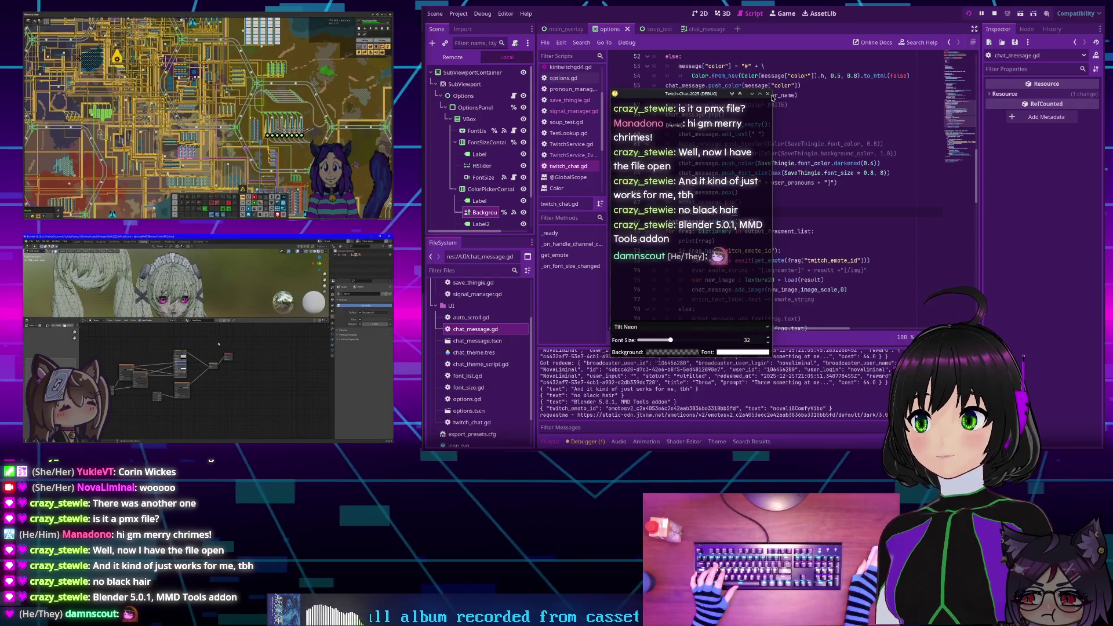
Stop the overlay and delete the commented #chat_message.pop(), #push_bgcolor and #push_color lines
{"action": "left_click", "coordinate": [768, 94]}
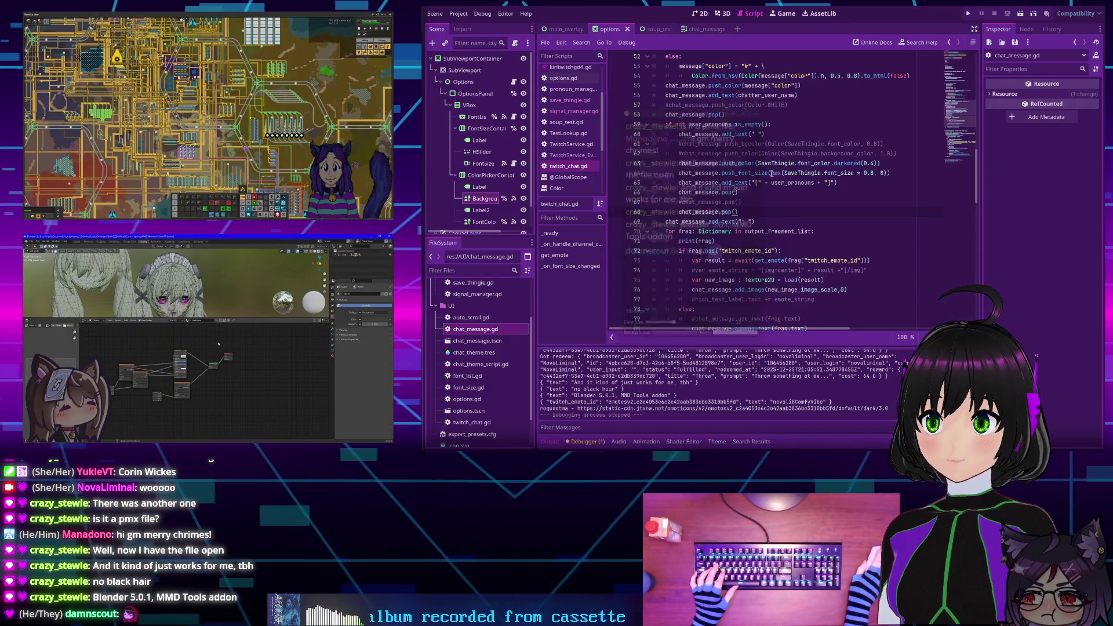
{"action": "triple_click", "coordinate": [721, 202]}
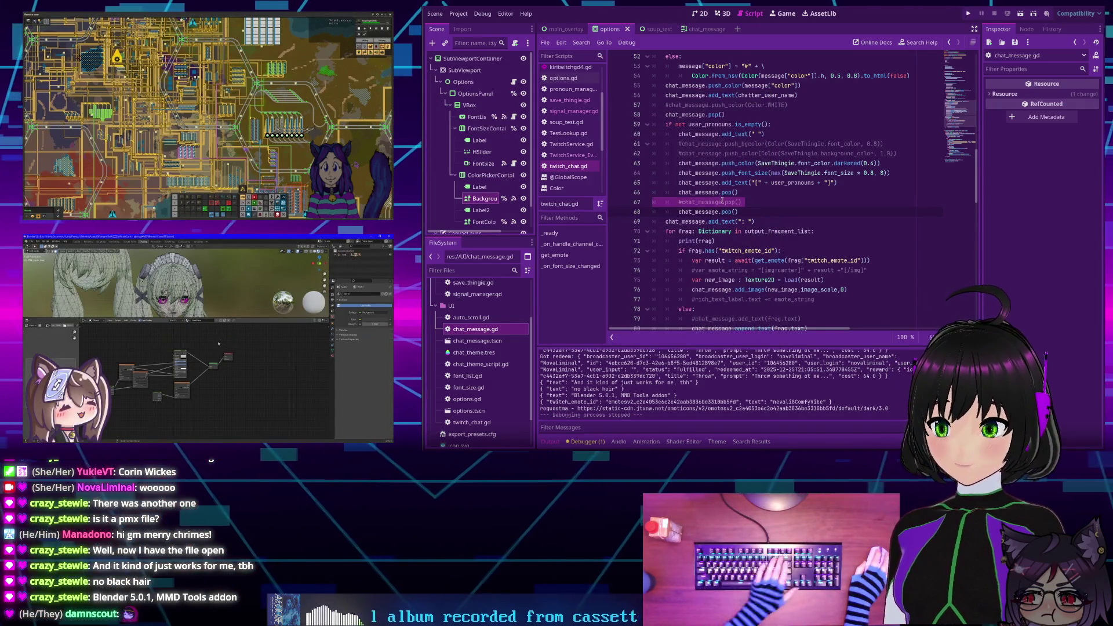
{"action": "key", "text": "BackSpace"}
{"action": "triple_click", "coordinate": [716, 153]}
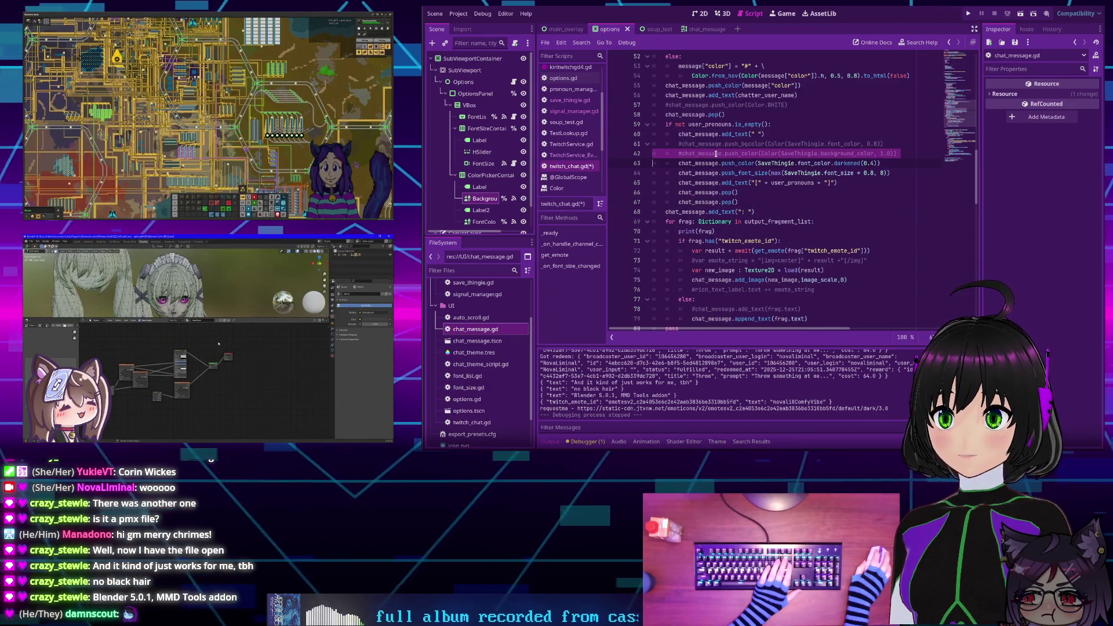
{"action": "key", "text": "BackSpace"}
{"action": "triple_click", "coordinate": [713, 144]}
{"action": "key", "text": "BackSpace"}
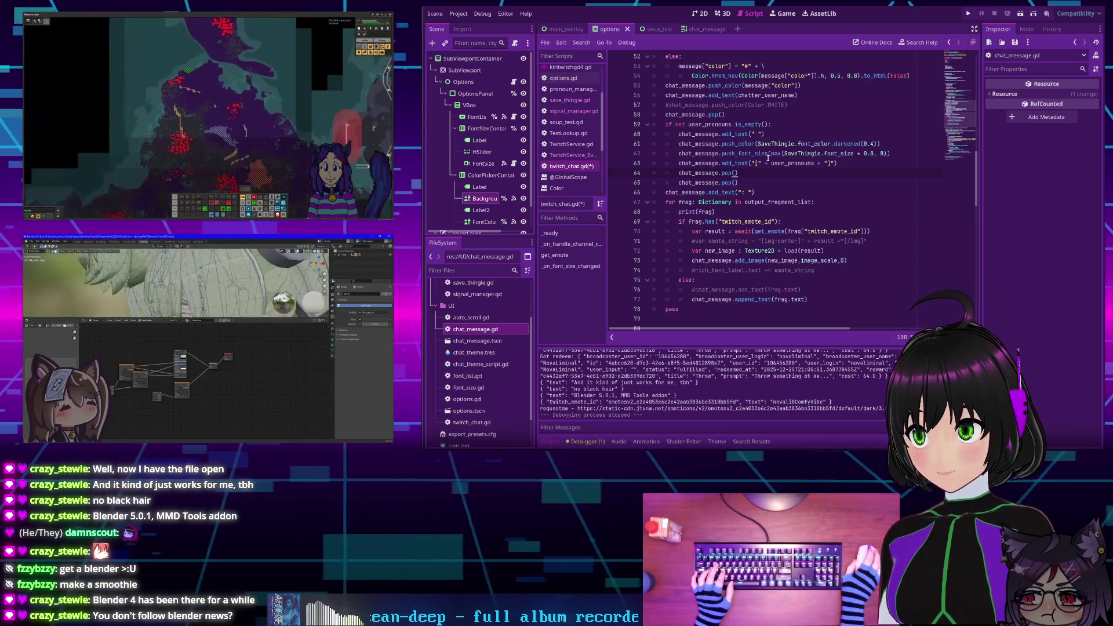
Save twitch_chat.gd and relaunch the overlay, which shows a message with its She/Her pronoun tag
{"action": "mouse_move", "coordinate": [770, 156]}
{"action": "key", "text": "ctrl+s"}
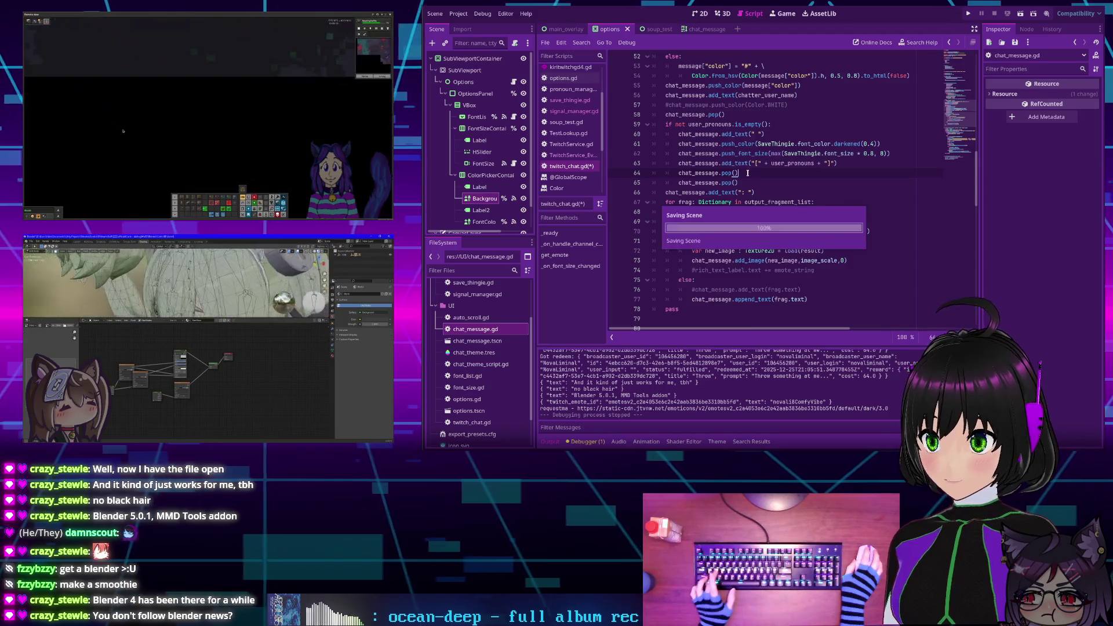
{"action": "mouse_move", "coordinate": [713, 158]}
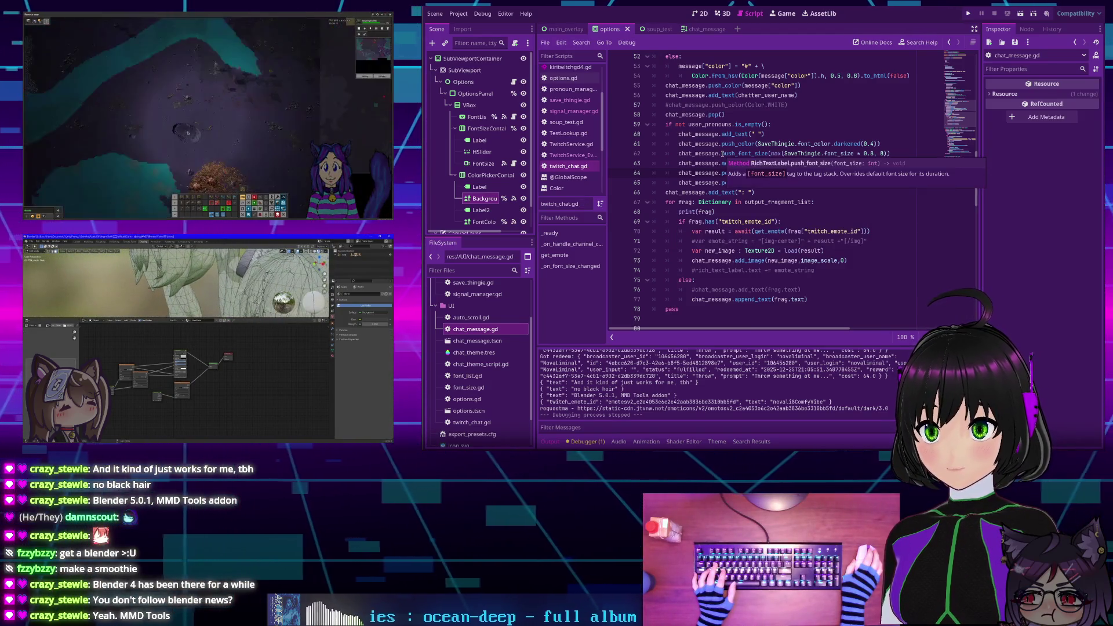
{"action": "scroll", "coordinate": [748, 179], "scroll_direction": "up", "scroll_amount": 2}
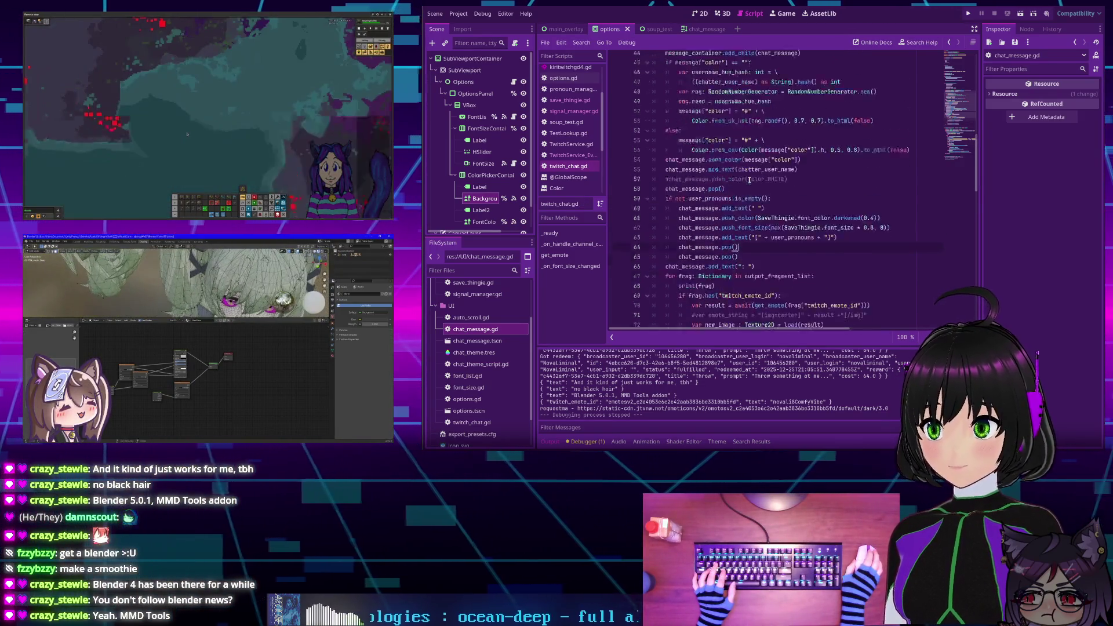
{"action": "scroll", "coordinate": [749, 180], "scroll_direction": "down", "scroll_amount": 1}
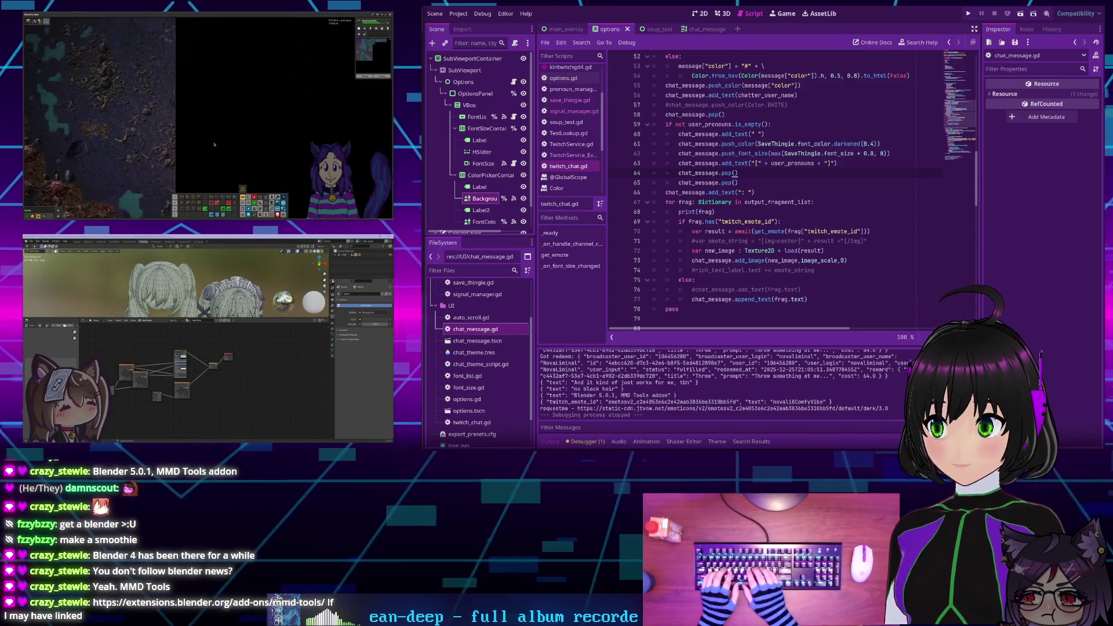
{"action": "left_click", "coordinate": [969, 13]}
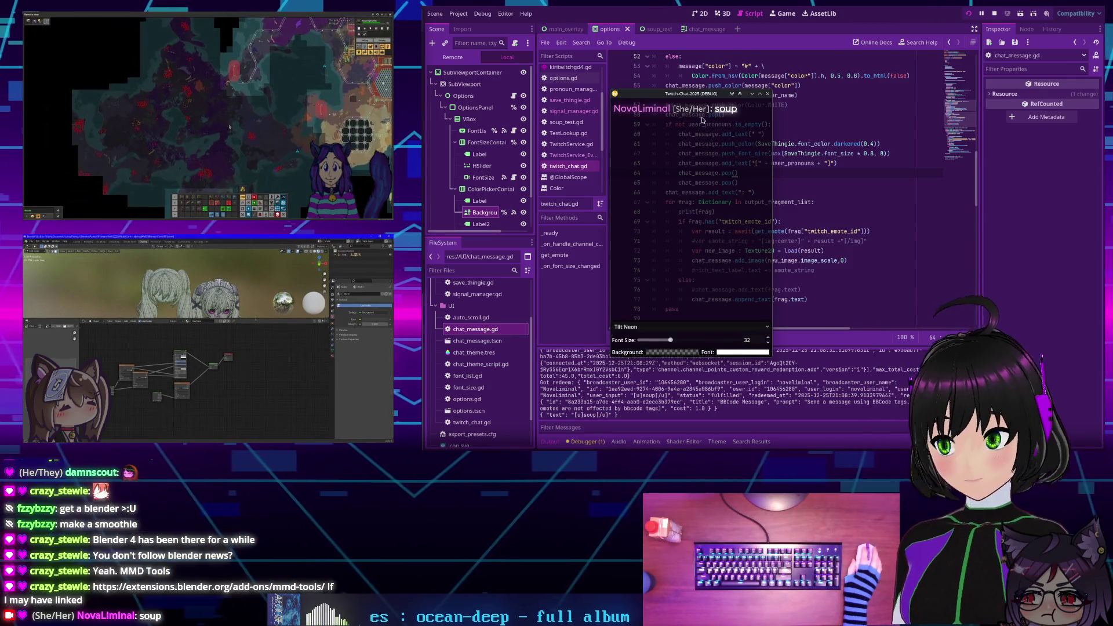
Reposition the overlay window while underlined and green BBCode messages arrive with dimmed pronoun tags
{"action": "mouse_move", "coordinate": [682, 96]}
{"action": "left_mouse_down"}
{"action": "mouse_move", "coordinate": [643, 100]}
{"action": "mouse_move", "coordinate": [637, 126]}
{"action": "left_mouse_up"}
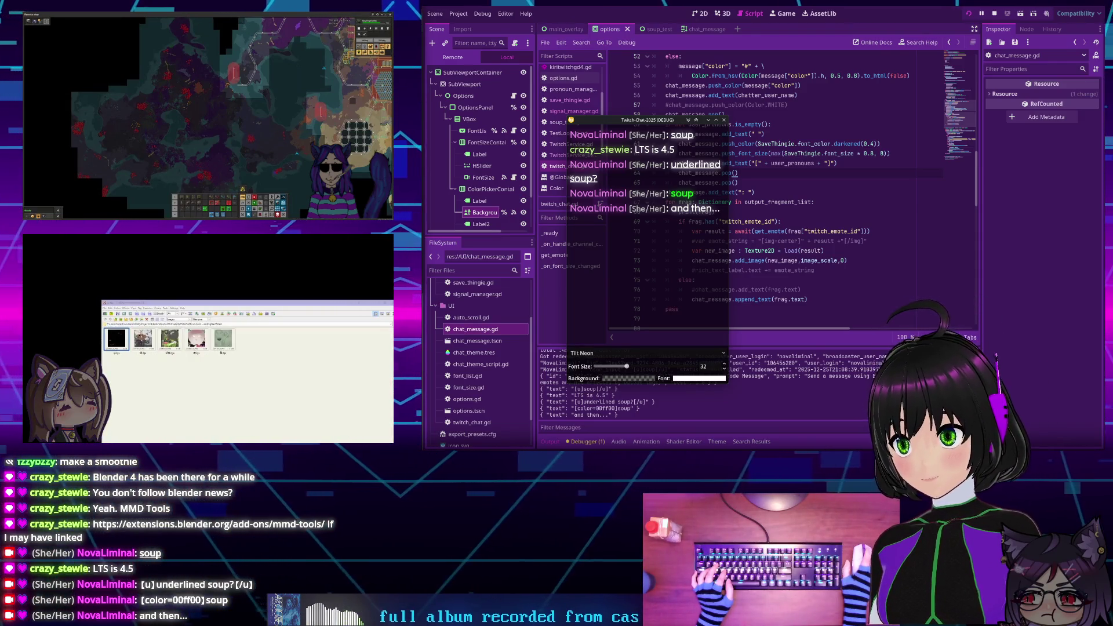
{"action": "mouse_move", "coordinate": [657, 208]}
{"action": "left_mouse_down"}
{"action": "mouse_move", "coordinate": [649, 173]}
{"action": "mouse_move", "coordinate": [647, 207]}
{"action": "mouse_move", "coordinate": [681, 217]}
{"action": "mouse_move", "coordinate": [689, 202]}
{"action": "left_mouse_up"}
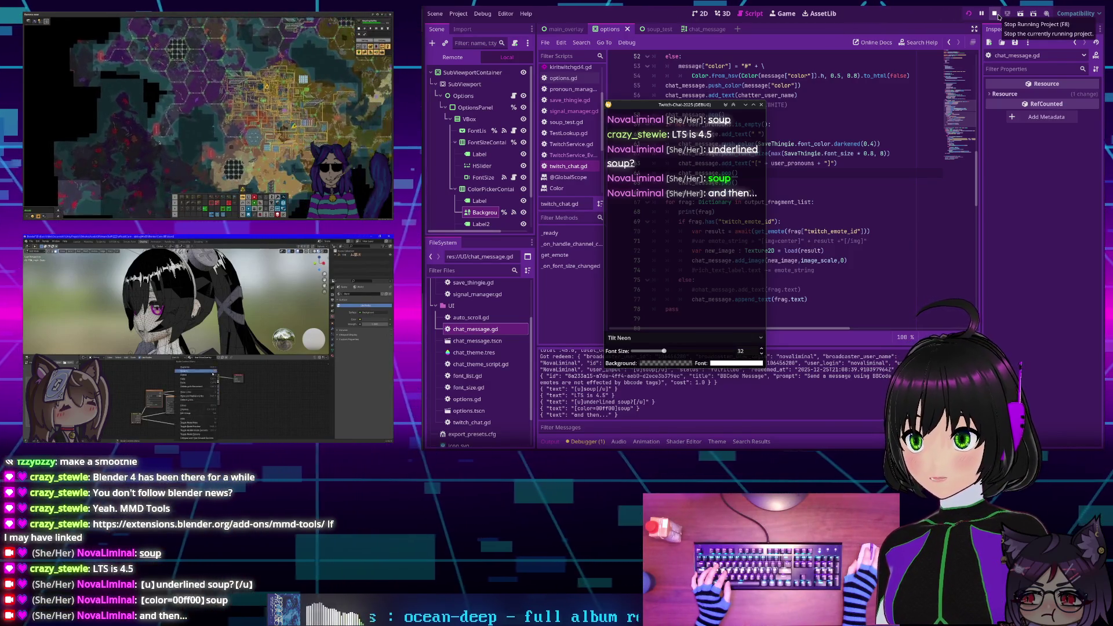
{"action": "left_click", "coordinate": [997, 15]}
{"action": "scroll", "coordinate": [826, 177], "scroll_direction": "down", "scroll_amount": 2}
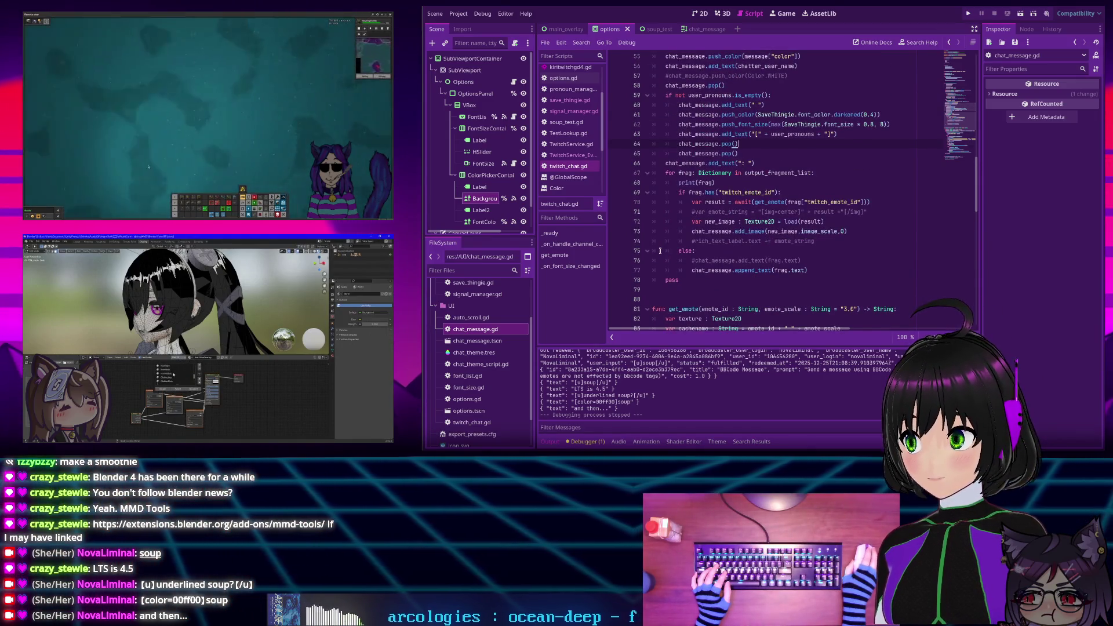
{"action": "scroll", "coordinate": [687, 202], "scroll_direction": "up", "scroll_amount": 1}
{"action": "scroll", "coordinate": [688, 202], "scroll_direction": "up", "scroll_amount": 2}
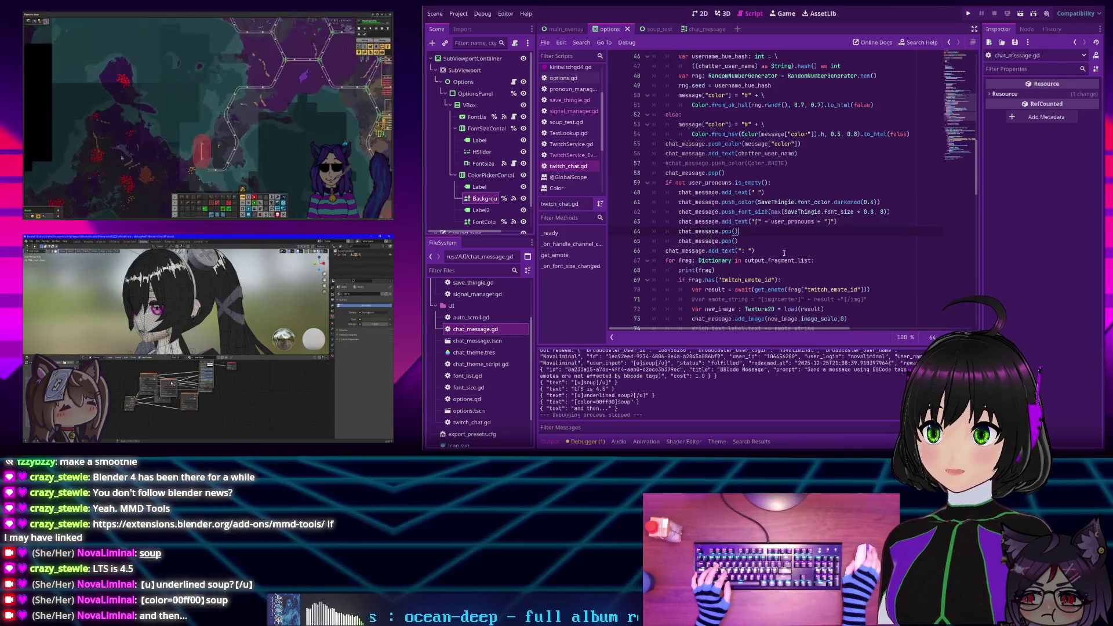
{"action": "scroll", "coordinate": [713, 266], "scroll_direction": "down", "scroll_amount": 3}
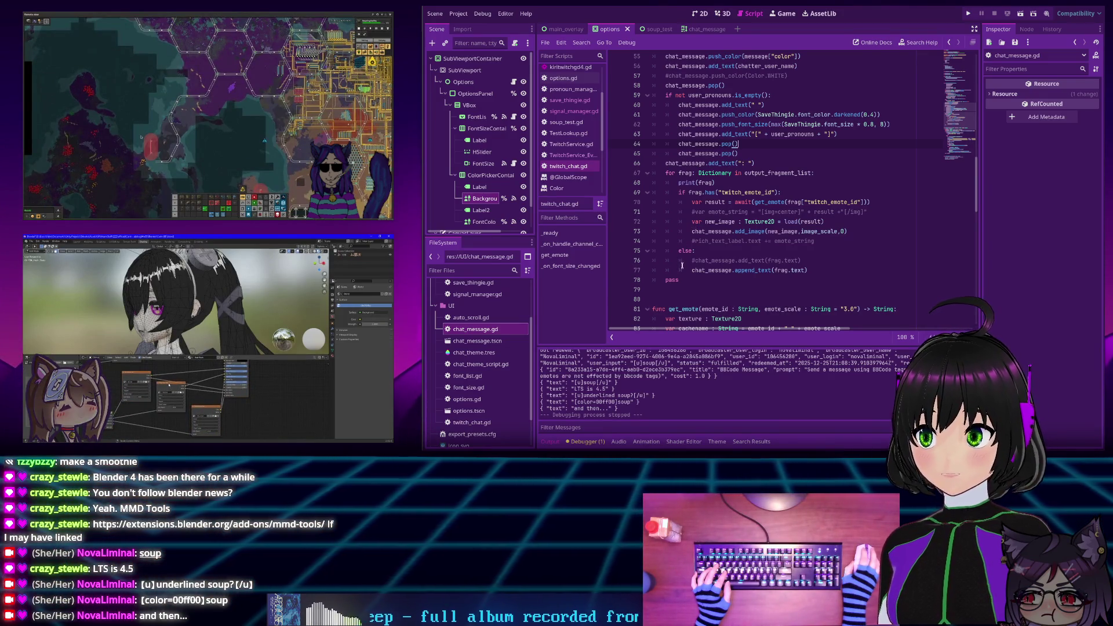
{"action": "scroll", "coordinate": [666, 272], "scroll_direction": "up", "scroll_amount": 3}
{"action": "scroll", "coordinate": [667, 273], "scroll_direction": "up", "scroll_amount": 2}
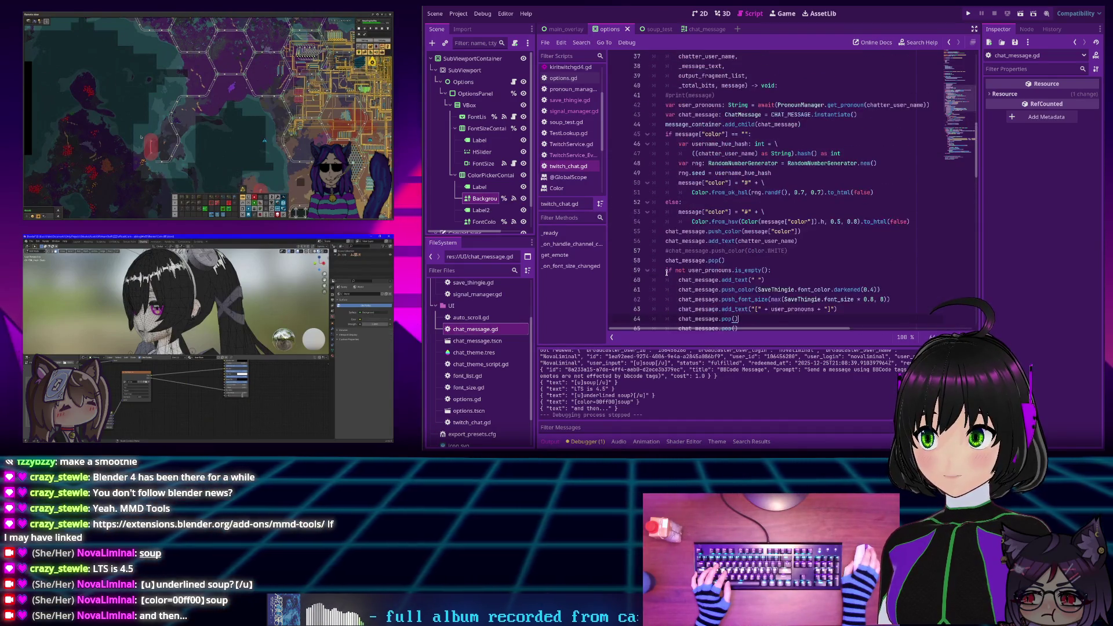
{"action": "scroll", "coordinate": [687, 165], "scroll_direction": "down", "scroll_amount": 2}
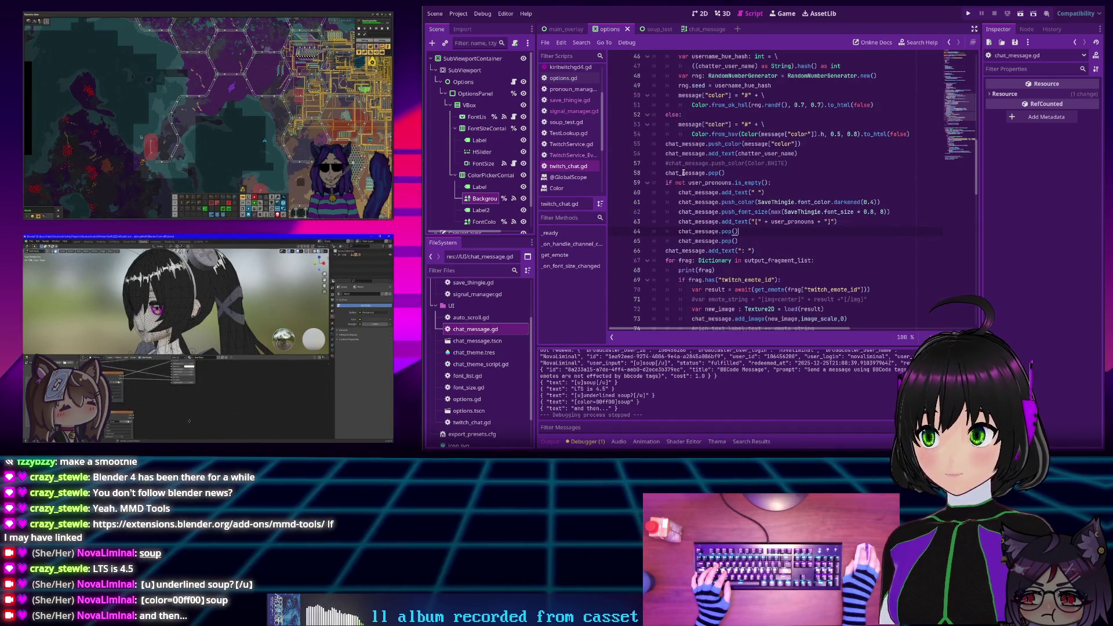
{"action": "left_click", "coordinate": [713, 173], "text": "ctrl"}
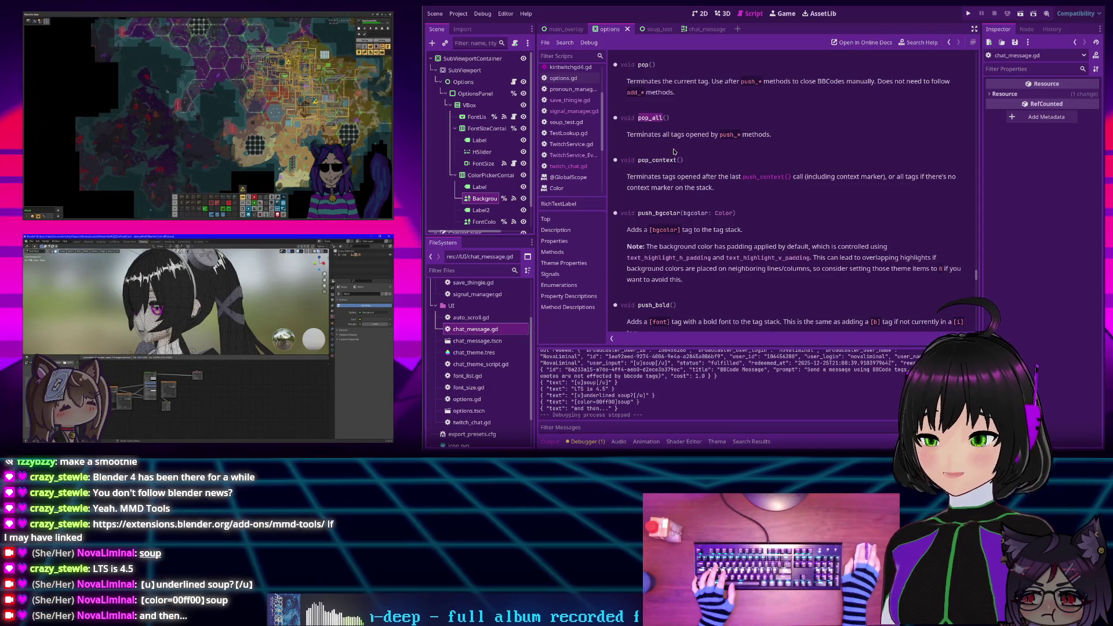
{"action": "left_click", "coordinate": [568, 166]}
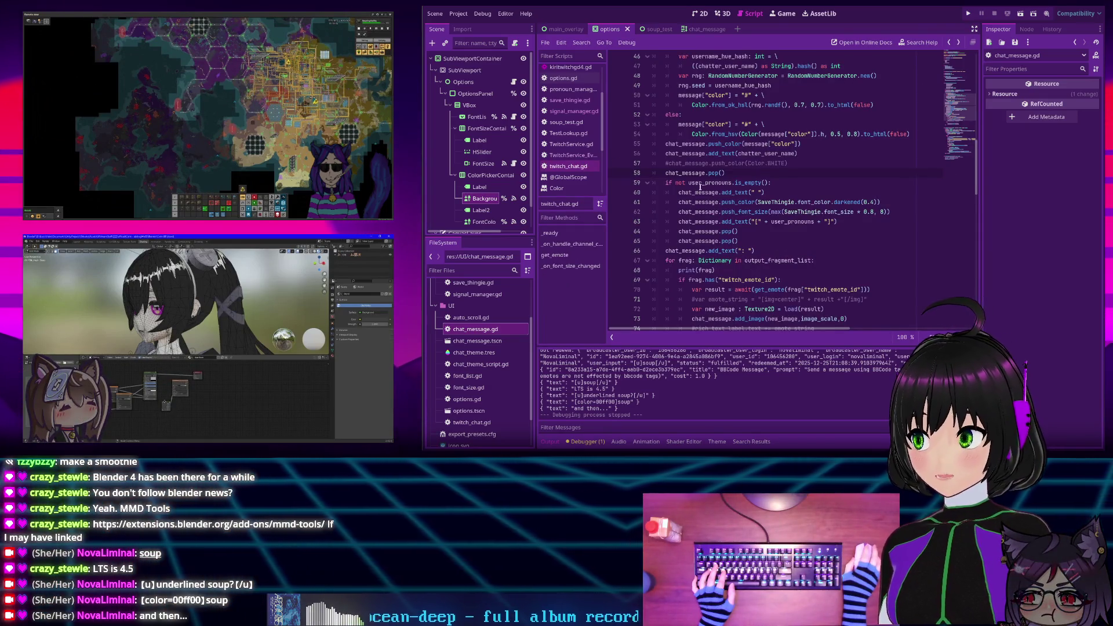
{"action": "scroll", "coordinate": [697, 186], "scroll_direction": "down", "scroll_amount": 2}
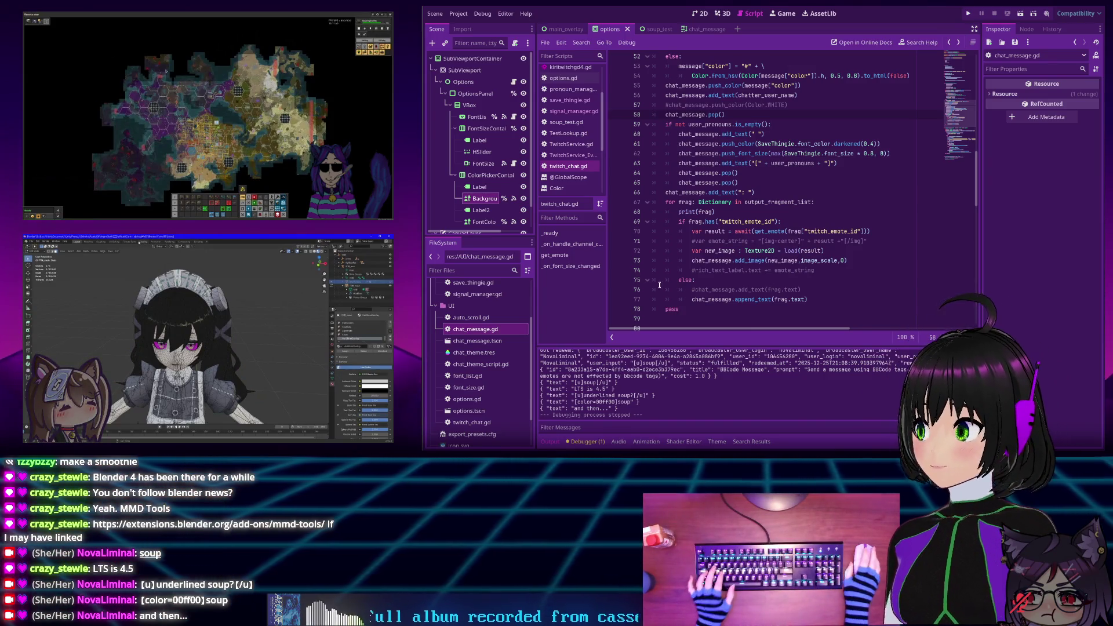
{"action": "left_click", "coordinate": [719, 211]}
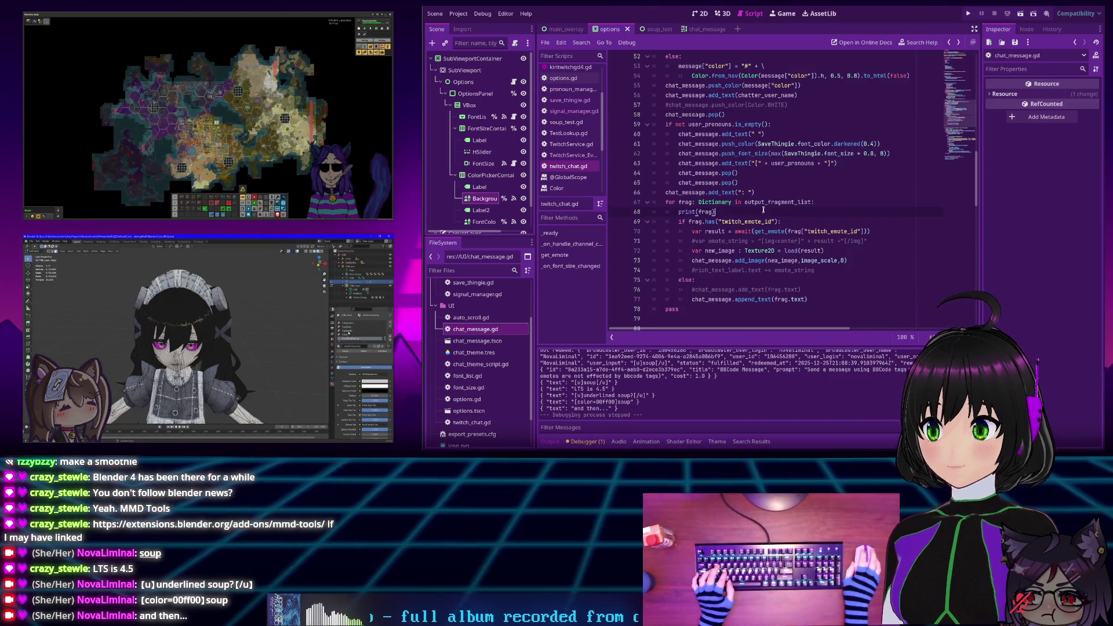
{"action": "left_click", "coordinate": [751, 250]}
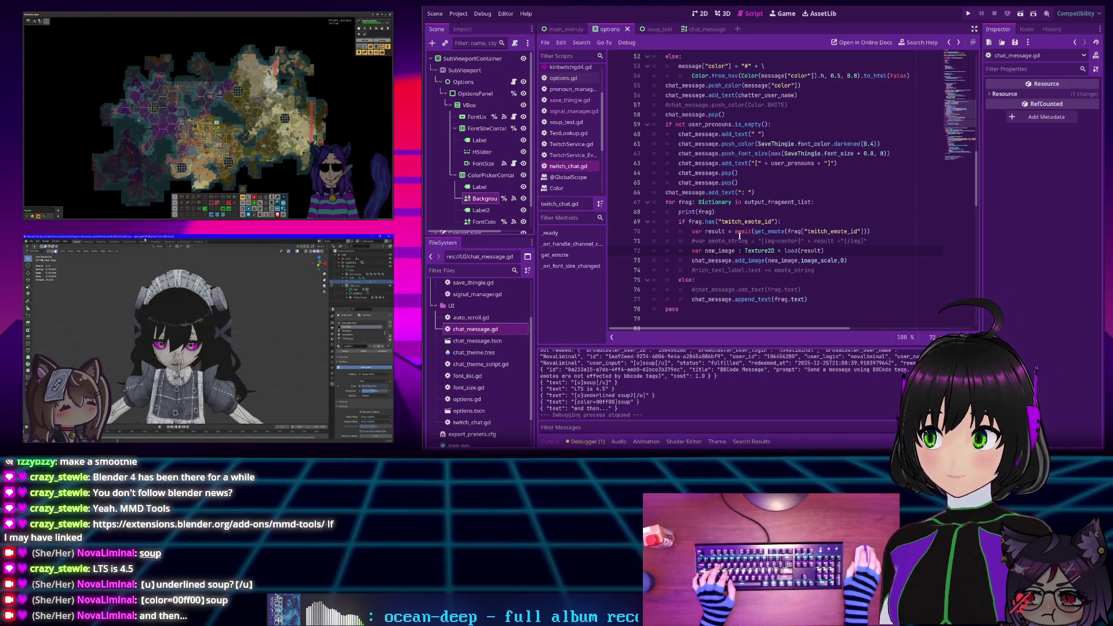
{"action": "scroll", "coordinate": [739, 234], "scroll_direction": "down", "scroll_amount": 3}
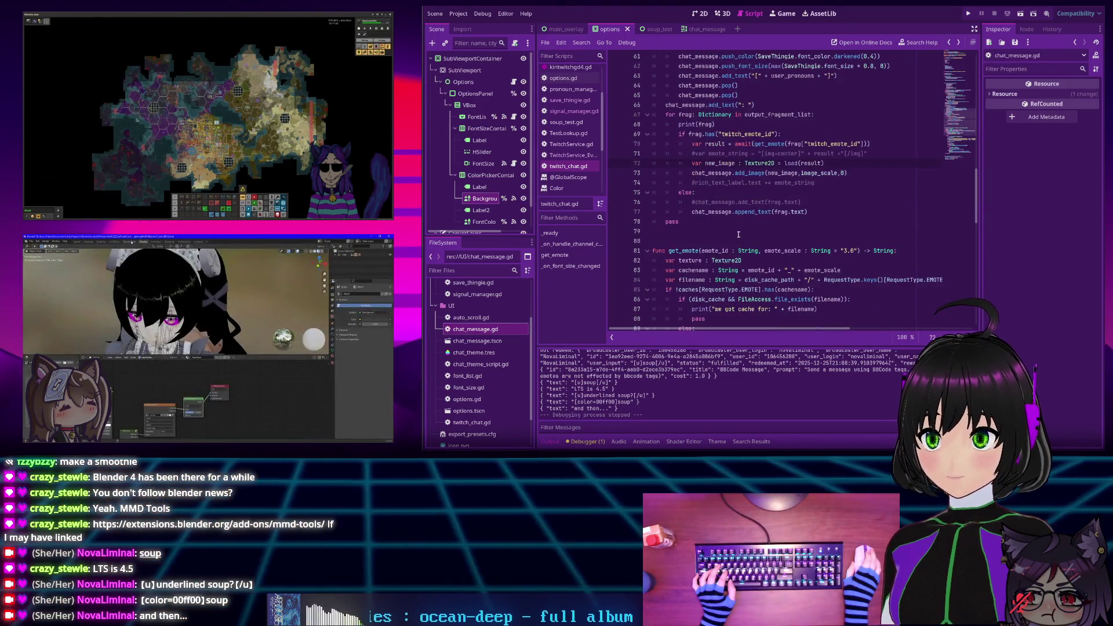
Correct print(flag) to print(frag) on line 68 of twitch_chat.gd, then review the surrounding handler
{"action": "scroll", "coordinate": [739, 234], "scroll_direction": "up", "scroll_amount": 2}
{"action": "left_click", "coordinate": [703, 182]}
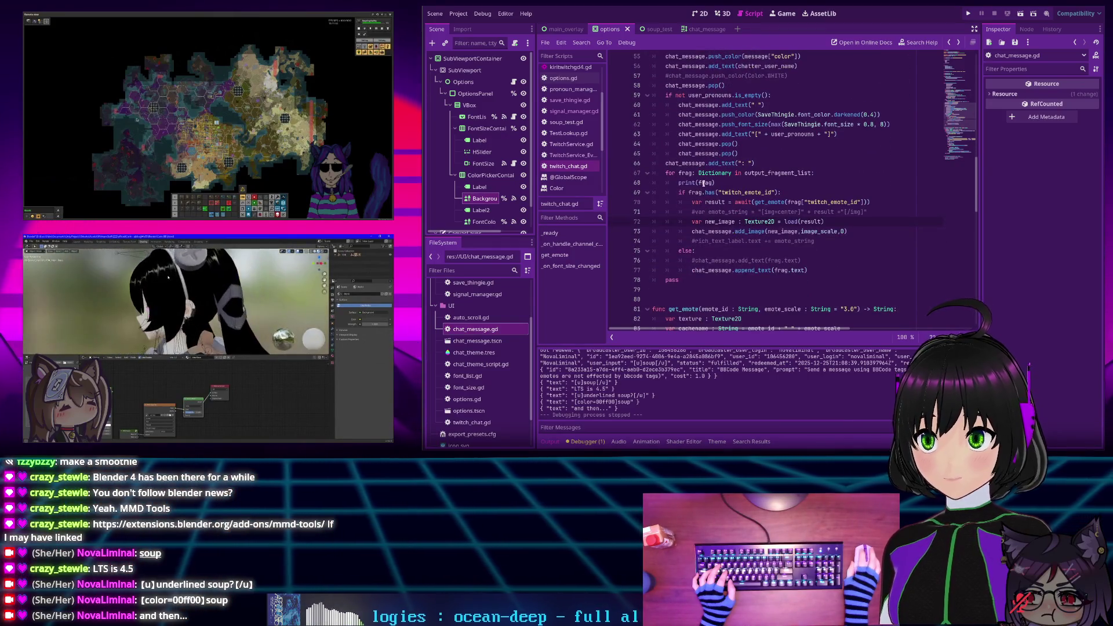
{"action": "type", "text": "r"}
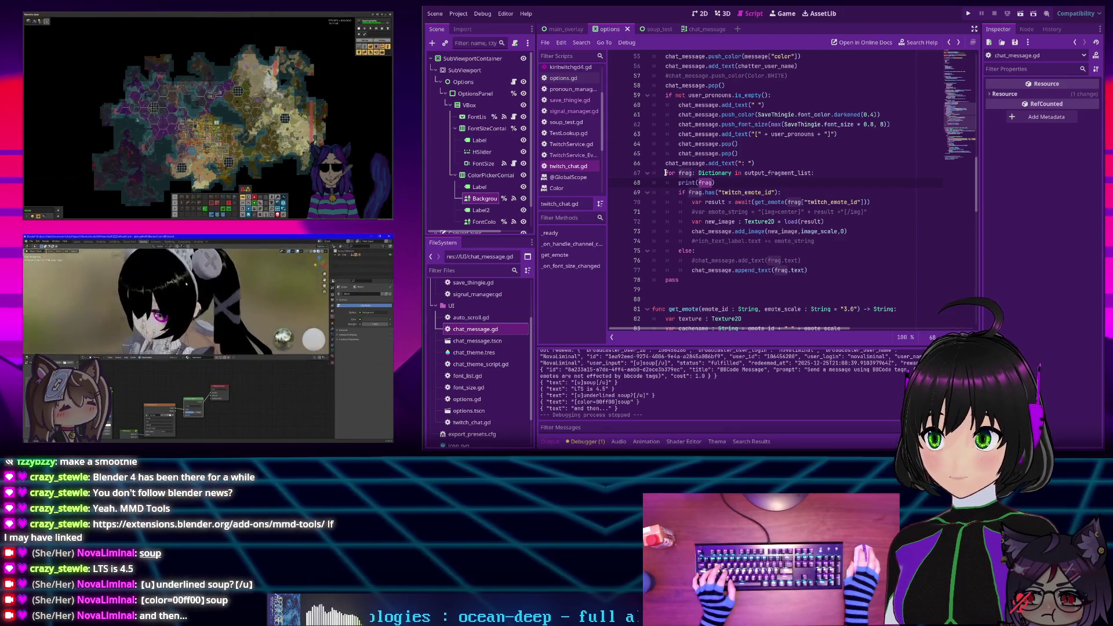
{"action": "scroll", "coordinate": [675, 185], "scroll_direction": "up", "scroll_amount": 1}
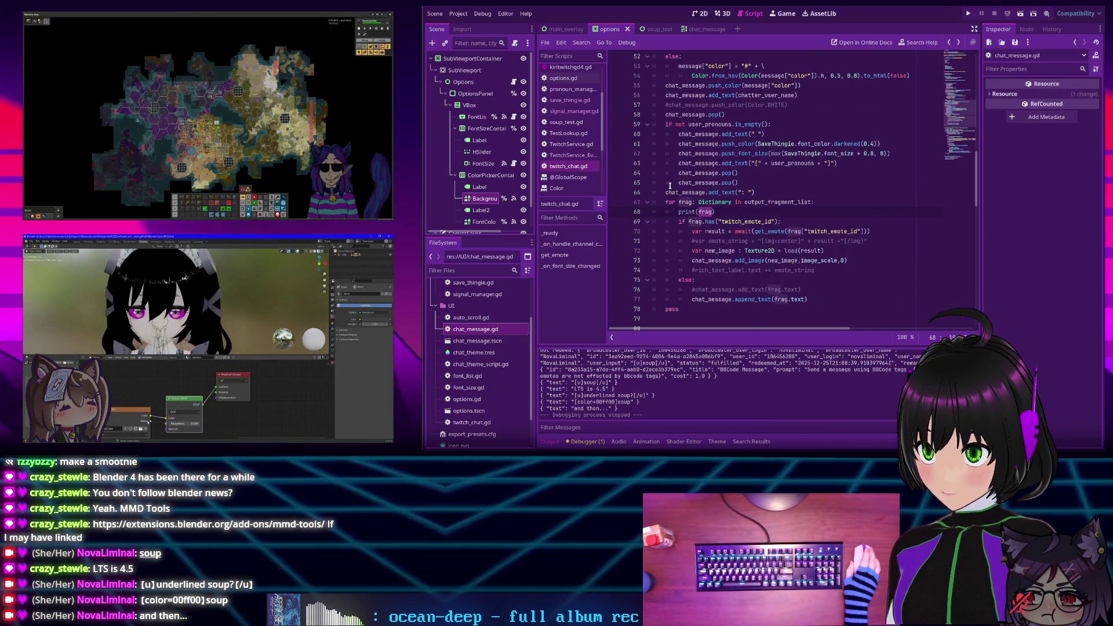
{"action": "scroll", "coordinate": [671, 186], "scroll_direction": "up", "scroll_amount": 3}
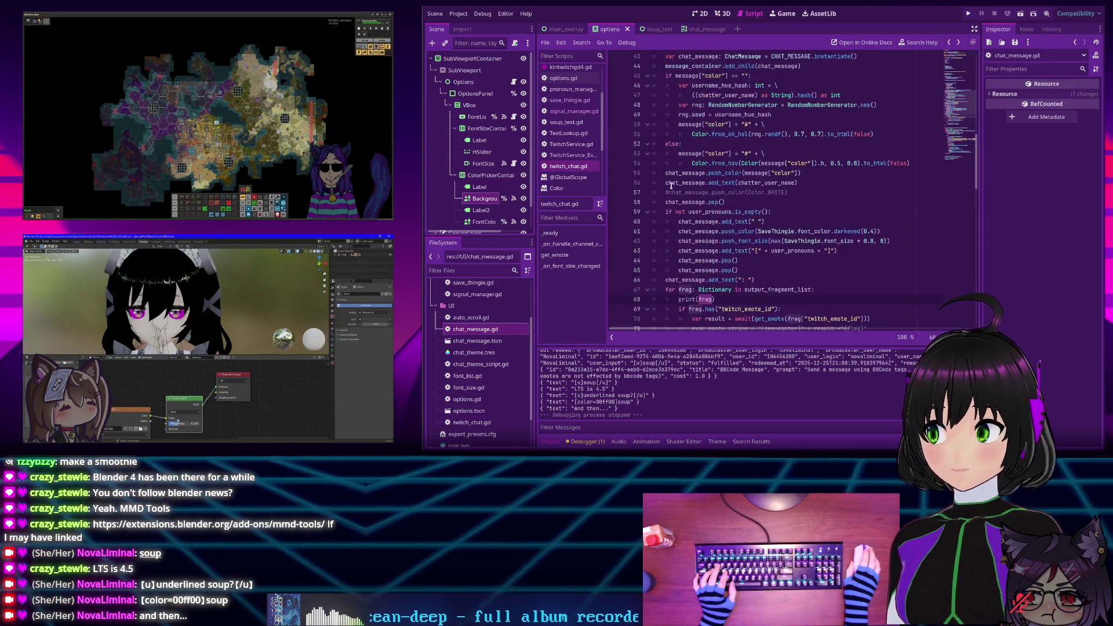
{"action": "scroll", "coordinate": [673, 185], "scroll_direction": "up", "scroll_amount": 2}
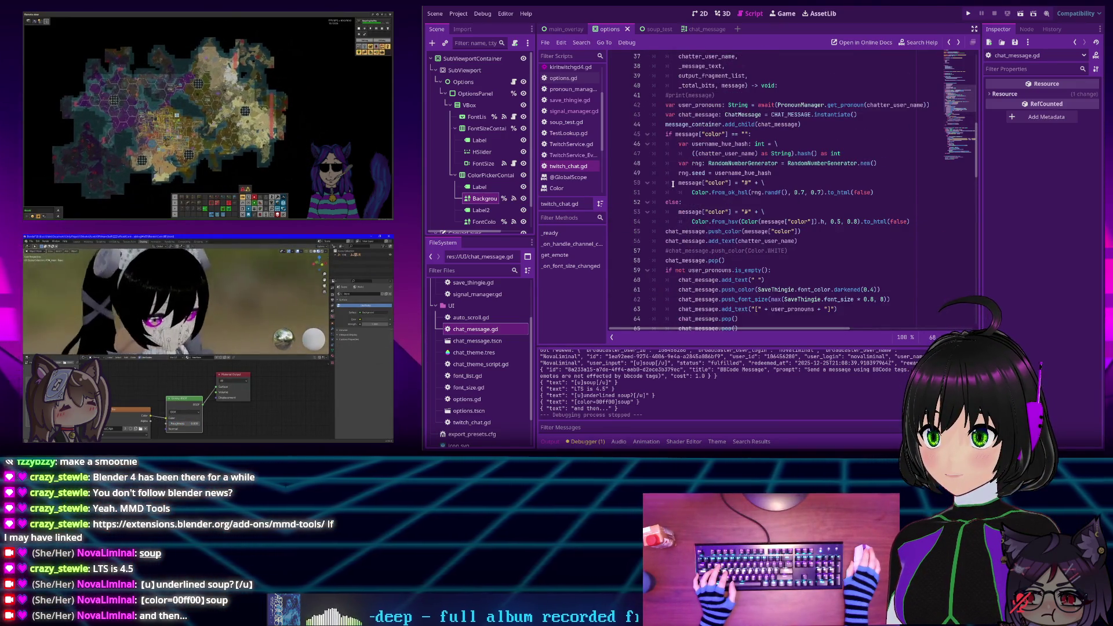
{"action": "scroll", "coordinate": [674, 184], "scroll_direction": "down", "scroll_amount": 1}
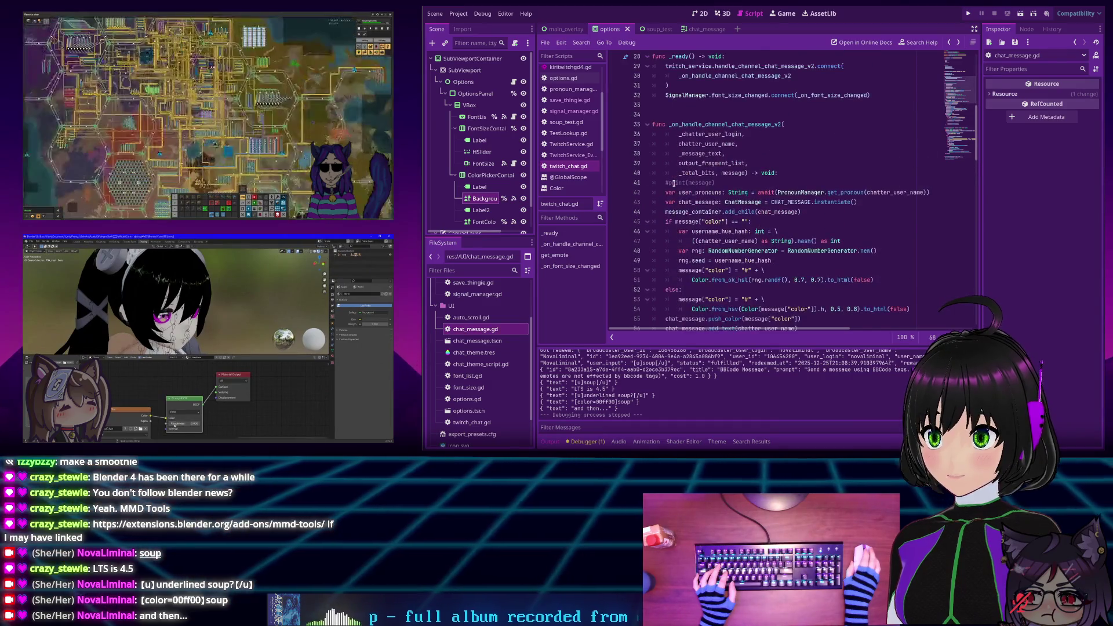
{"action": "scroll", "coordinate": [674, 183], "scroll_direction": "down", "scroll_amount": 1}
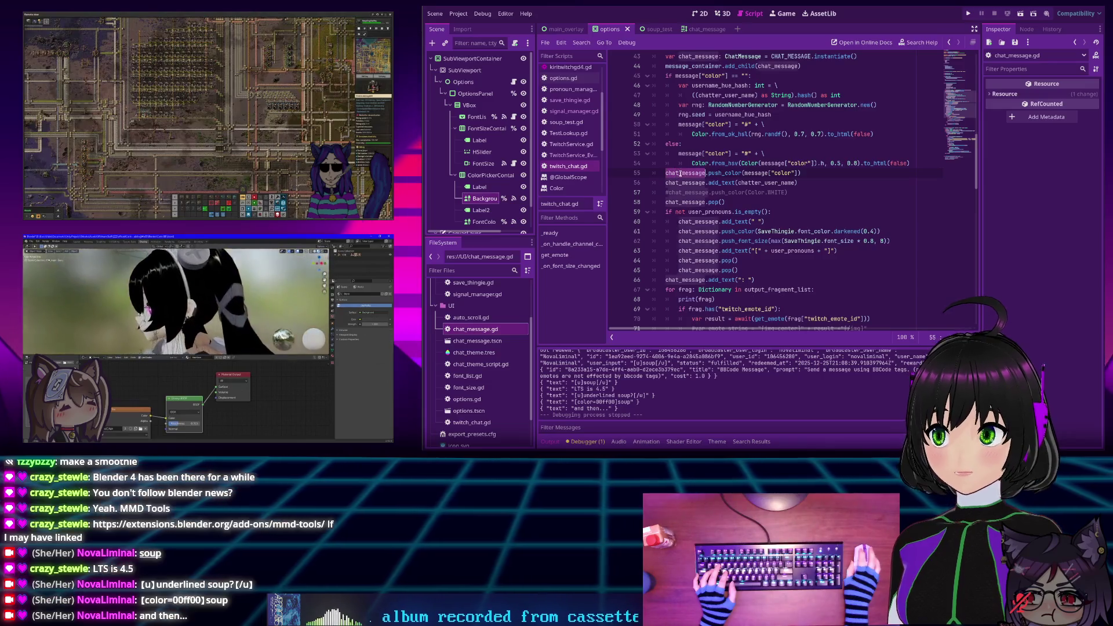
{"action": "scroll", "coordinate": [680, 173], "scroll_direction": "up", "scroll_amount": 4}
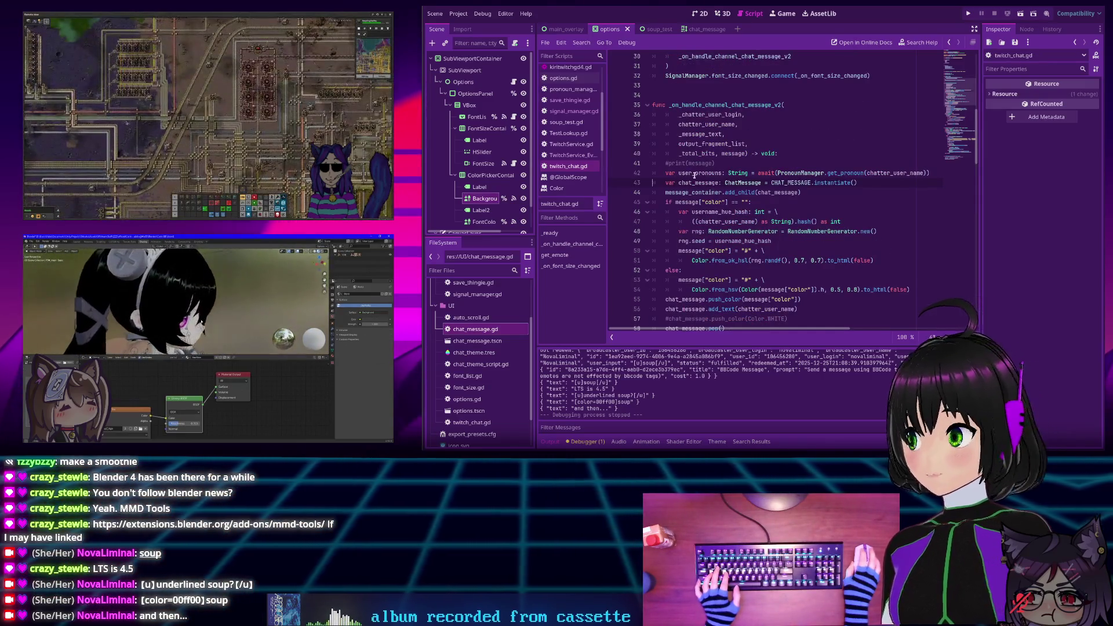